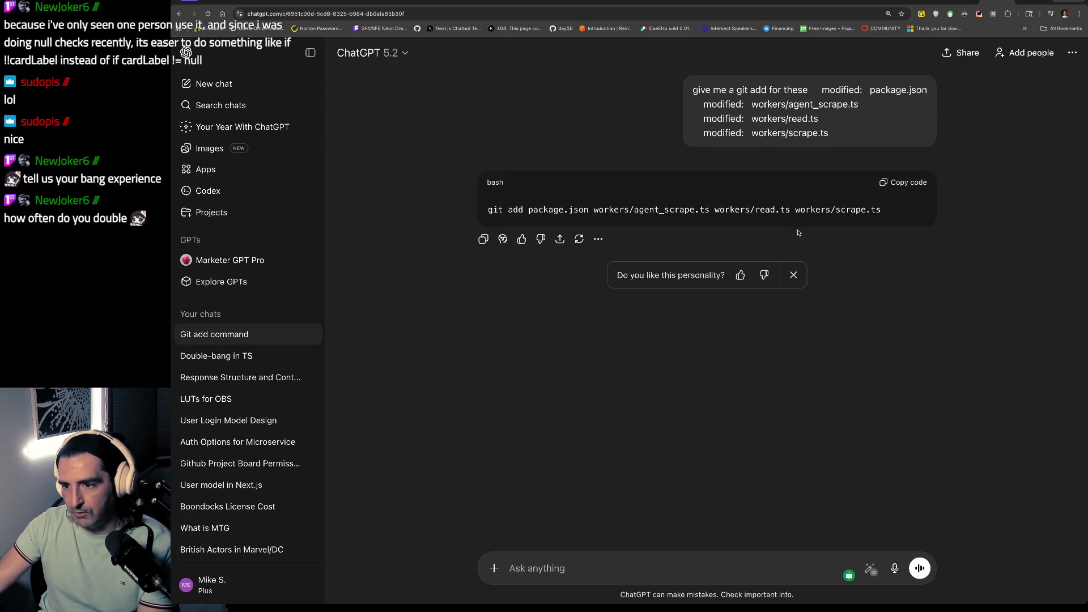
# Step: Select the git add command for the four modified files in ChatGPT's code block
pyautogui.moveTo(604, 226); pyautogui.dragTo(543, 229)
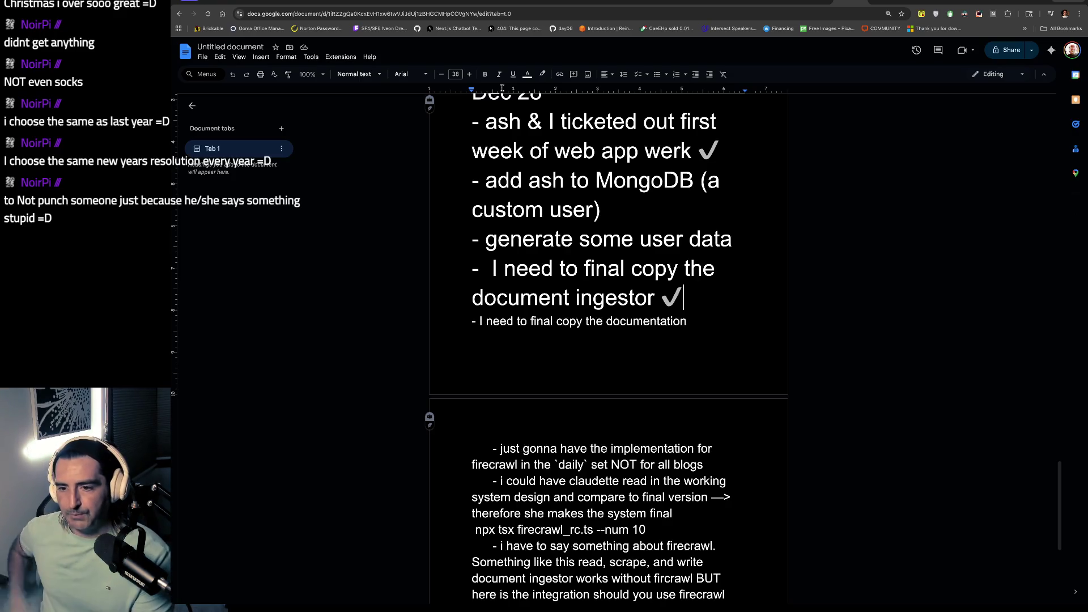
pyautogui.click(565, 298)
pyautogui.scroll(-1, 564, 283)
pyautogui.click(527, 232)
pyautogui.moveTo(527, 238); pyautogui.dragTo(520, 252)
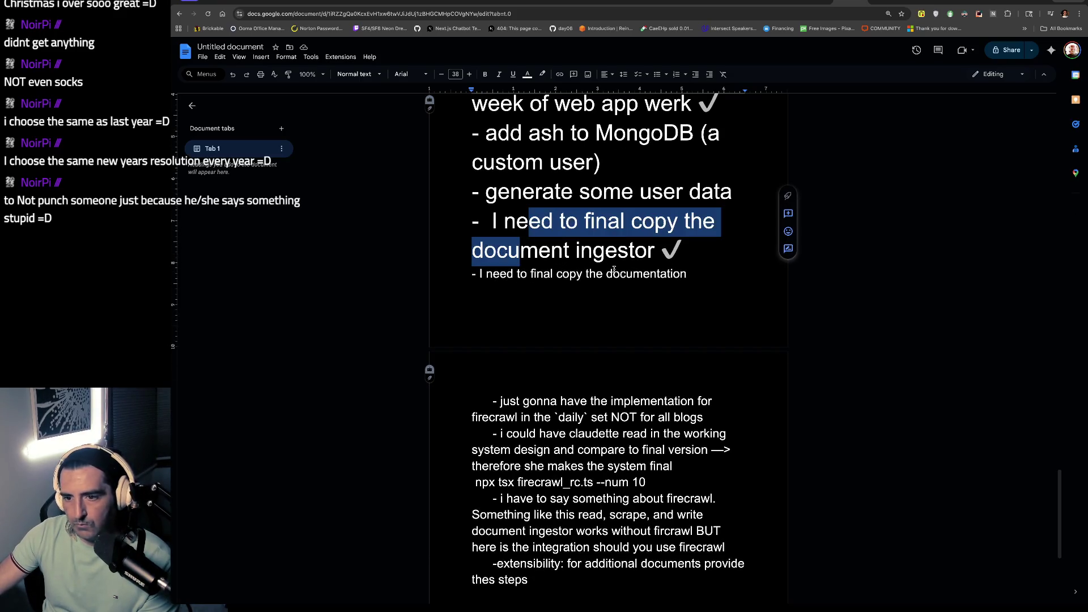
pyautogui.scroll(-1, 613, 270)
pyautogui.click(612, 231)
pyautogui.moveTo(514, 232)
pyautogui.mouseDown()
pyautogui.moveTo(555, 358)
pyautogui.moveTo(561, 494)
pyautogui.mouseUp()
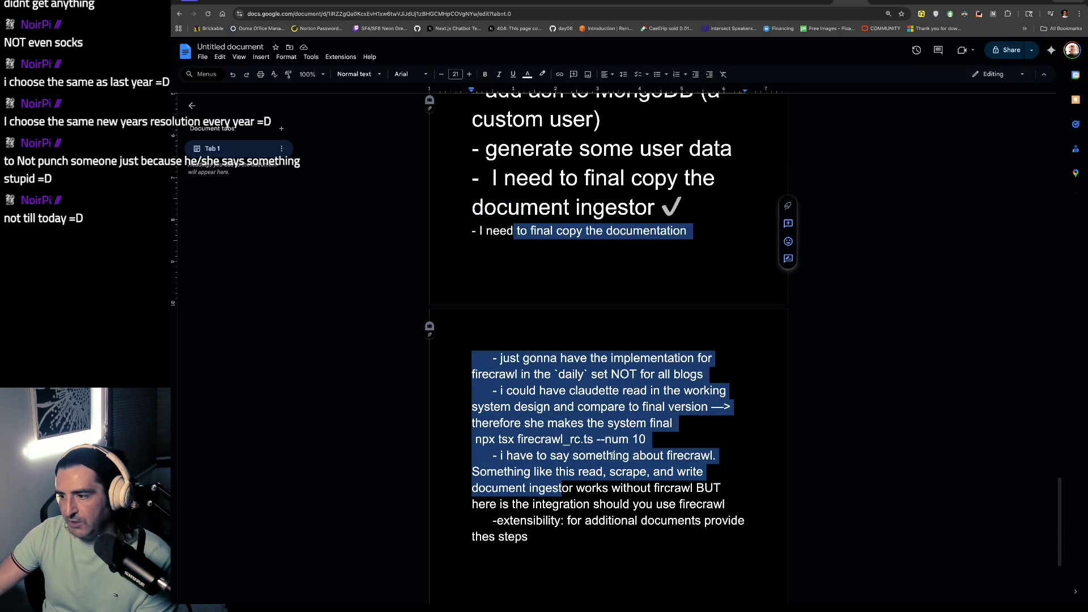
pyautogui.press('super+Tab')
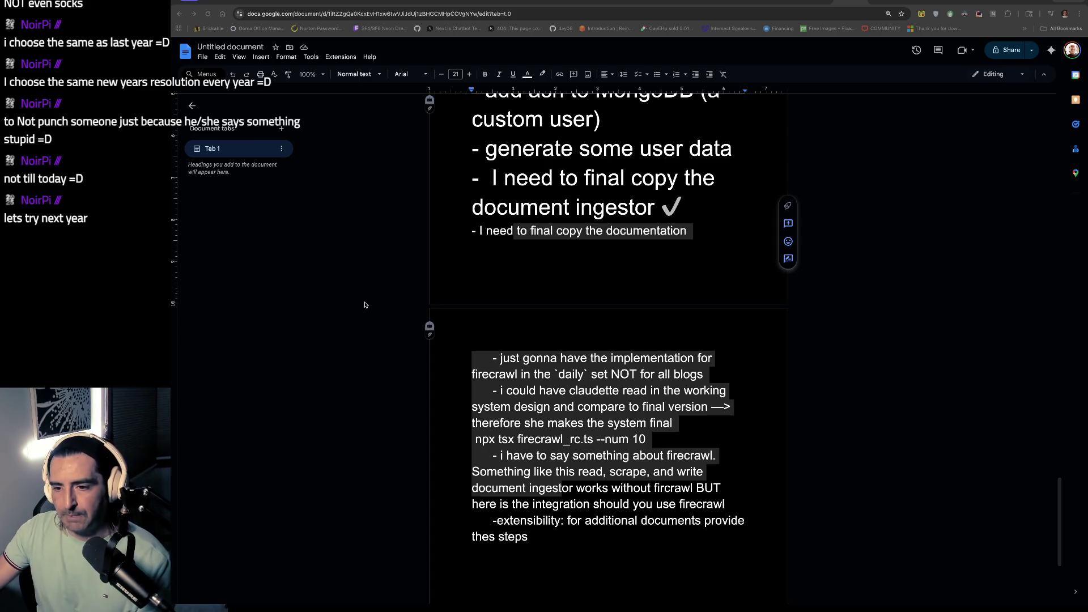
pyautogui.click(588, 384)
# Step: Select the 'i could have claudette read… --num 10' paragraph and bring up the text colour palette
pyautogui.scroll(-1, 589, 384)
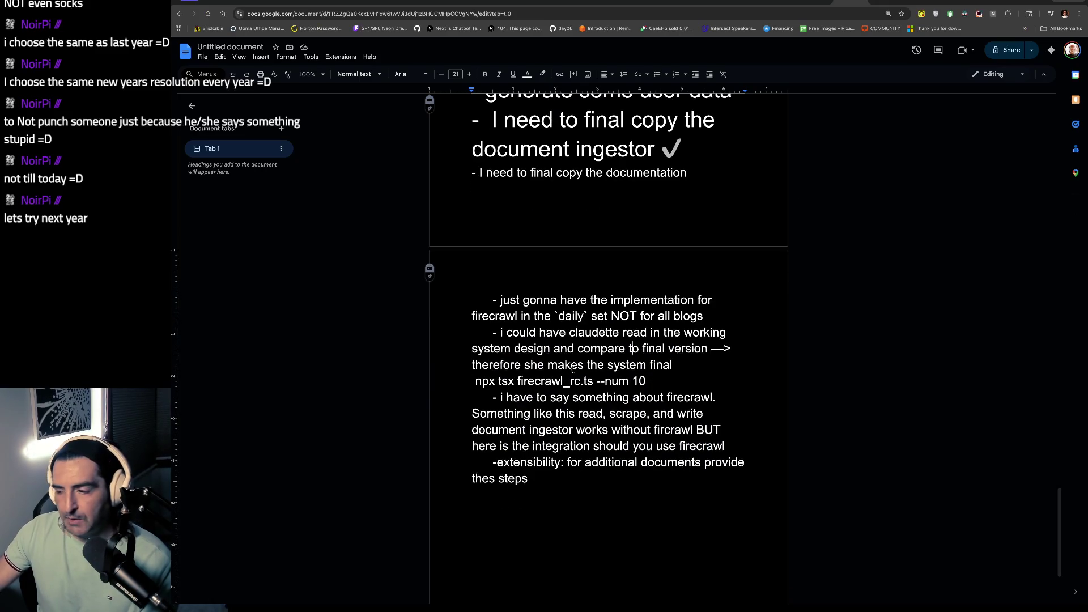
pyautogui.moveTo(646, 381)
pyautogui.mouseDown()
pyautogui.moveTo(588, 342)
pyautogui.moveTo(453, 332)
pyautogui.mouseUp()
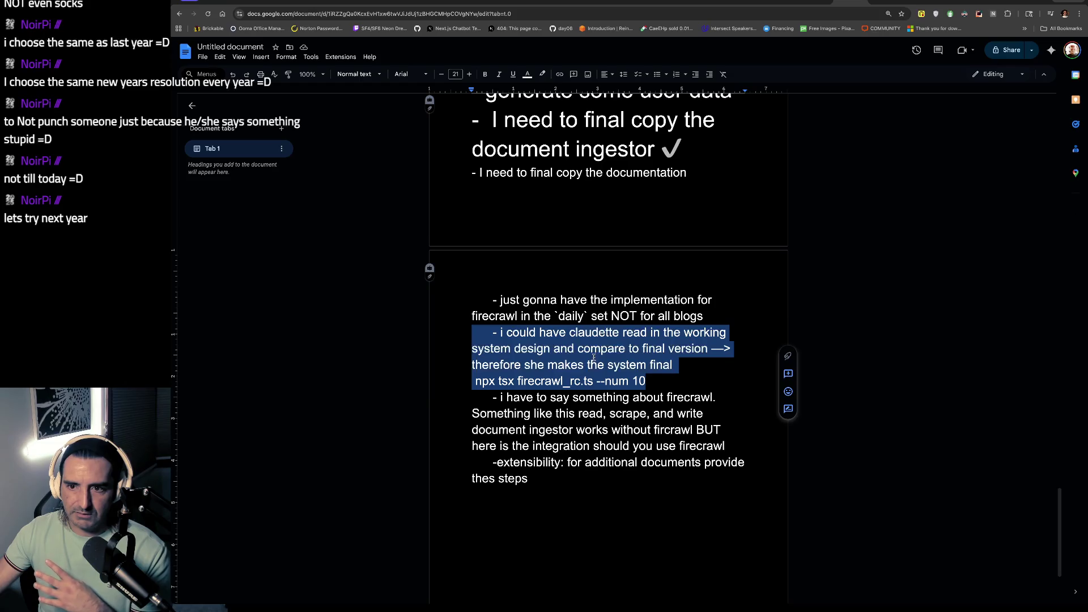
pyautogui.click(528, 75)
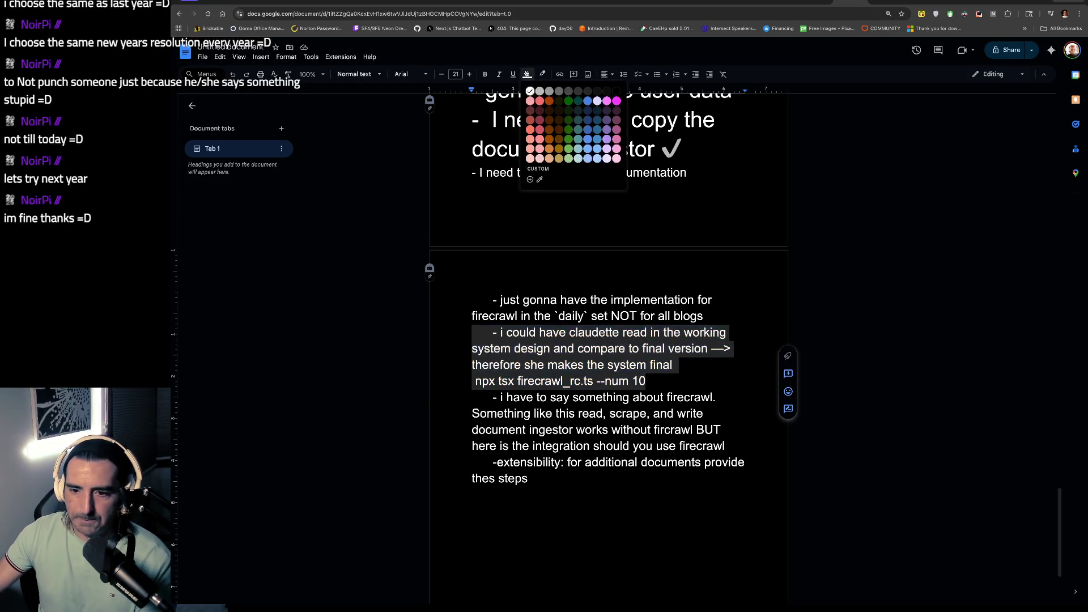
# Step: Make the selected claudette paragraph red, then go to the terminal
pyautogui.click(539, 99)
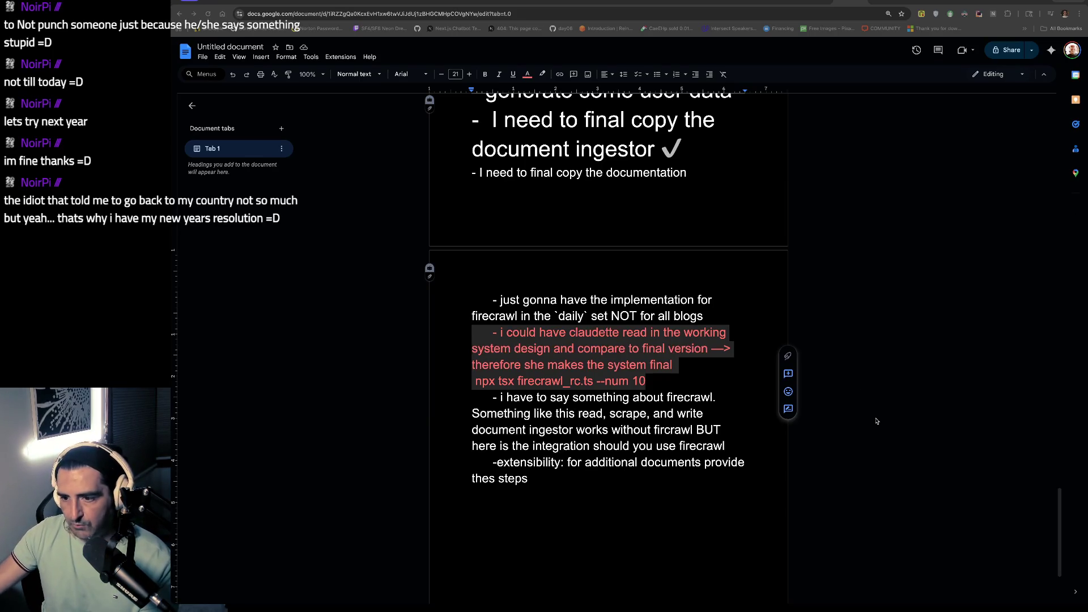
pyautogui.press('super+Tab')
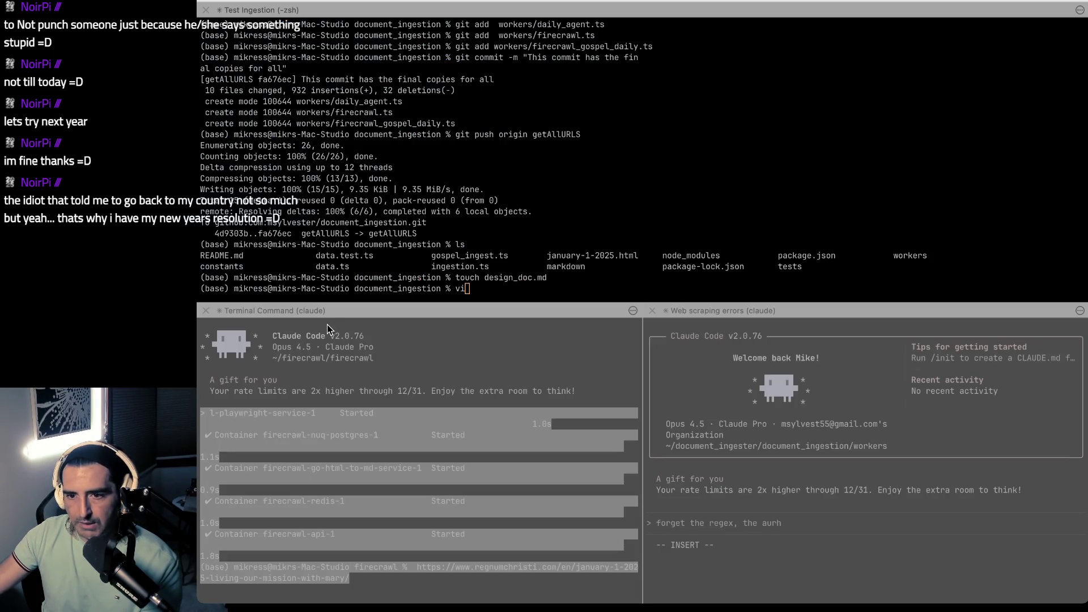
# Step: Clear the half-typed command in the top terminal pane and launch Claude Code
pyautogui.moveTo(442, 278); pyautogui.dragTo(547, 277)
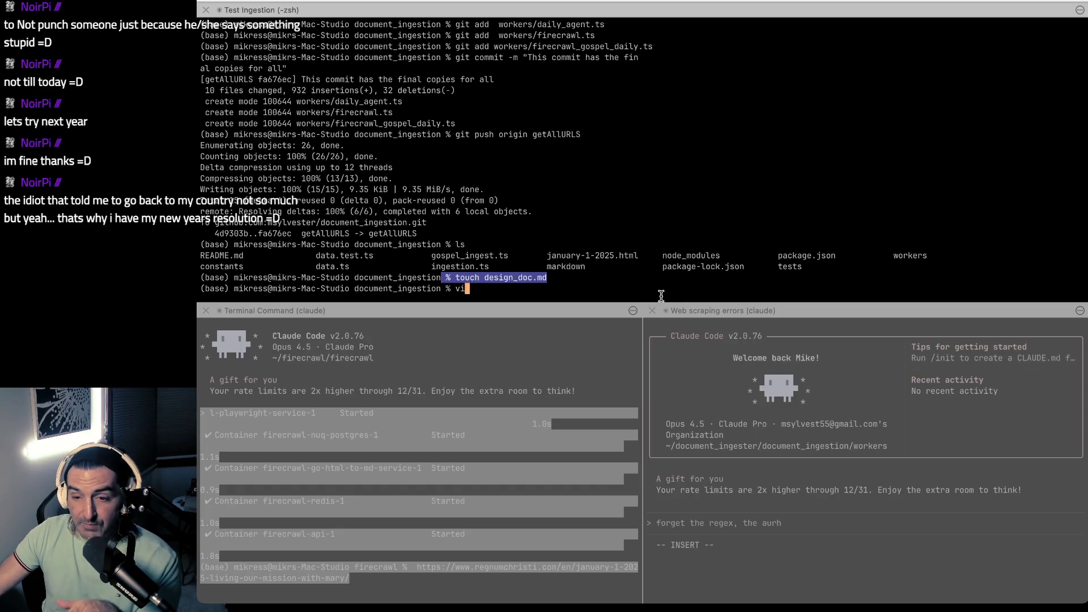
pyautogui.click(661, 296)
pyautogui.press('BackSpace')
pyautogui.press('BackSpace')
pyautogui.press('Return')
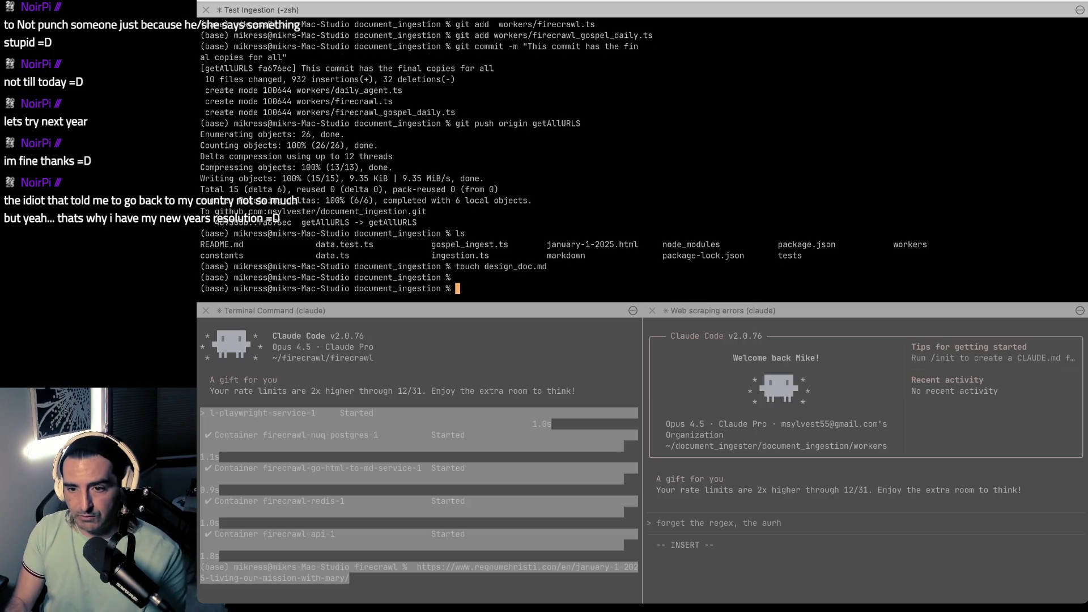
pyautogui.write('claude')
pyautogui.press('Return')
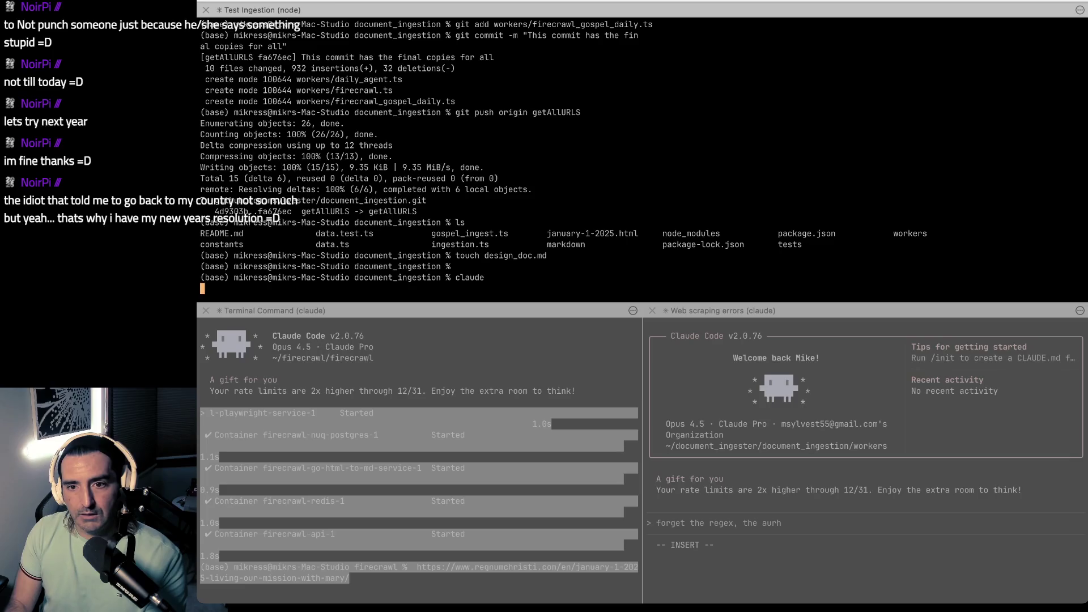
# Step: Draft a '# Design' prompt in vi to update design doc.md to match what was actually built
pyautogui.hotkey('ctrl', 'g')
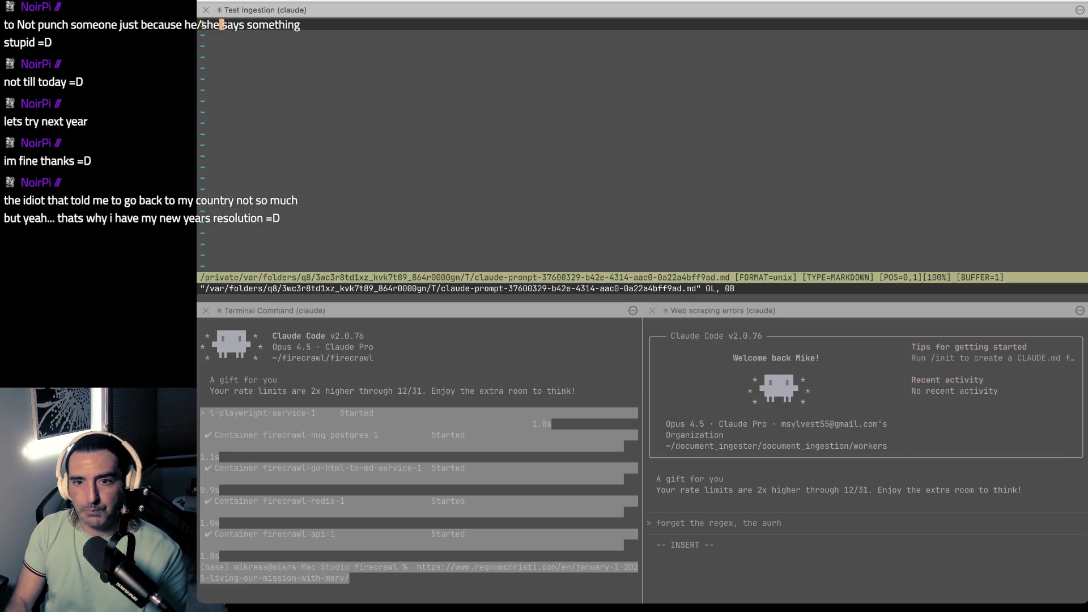
pyautogui.write('# Design')
pyautogui.press('BackSpace')
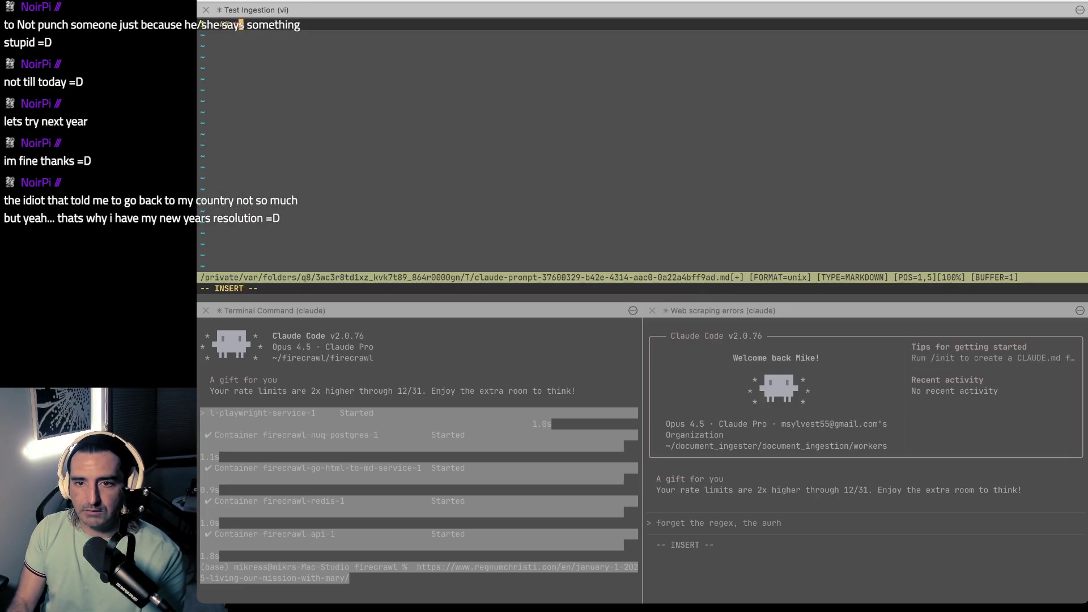
pyautogui.press('Return')
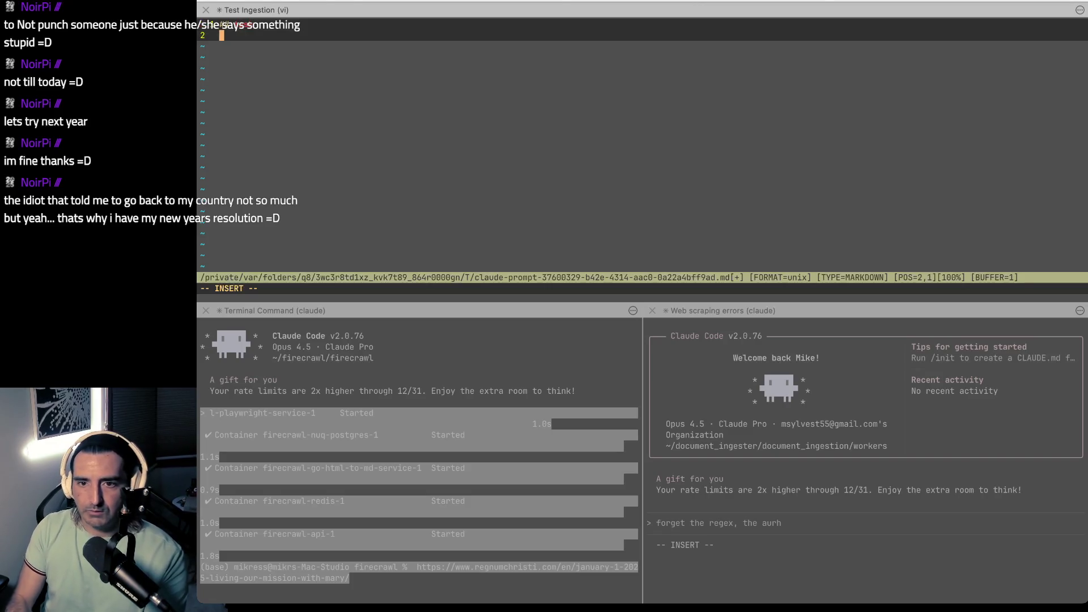
pyautogui.write('Read')
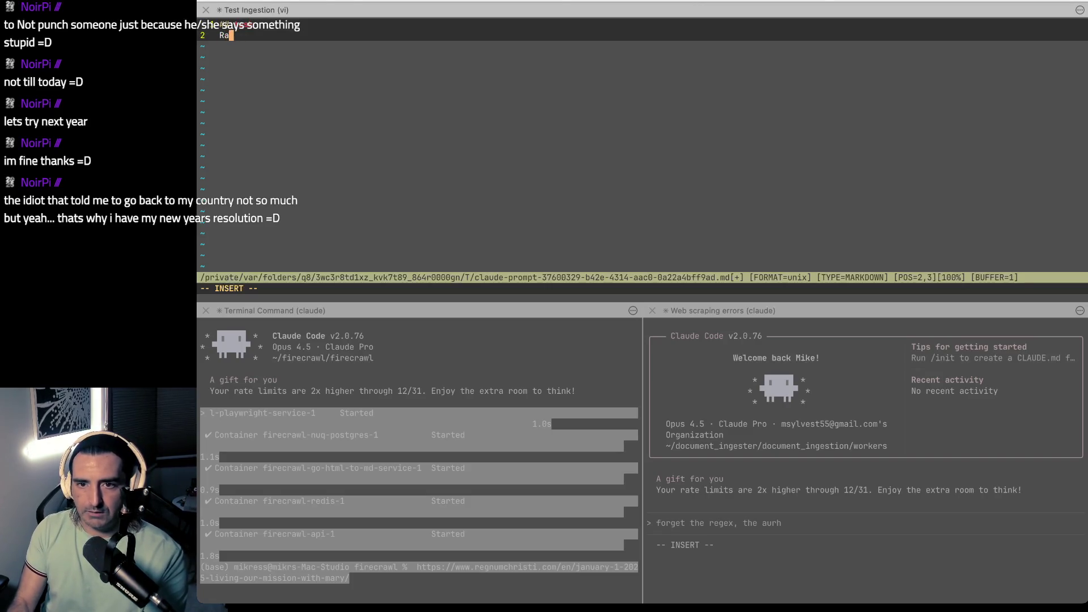
pyautogui.write(' in the origina ld')
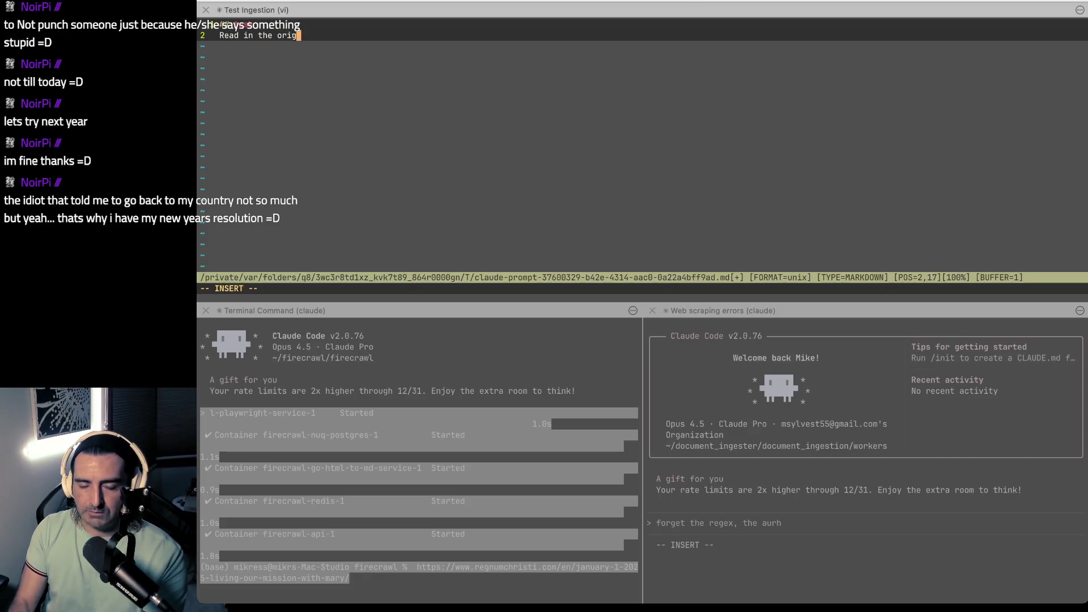
pyautogui.press('BackSpace')
pyautogui.press('BackSpace')
pyautogui.press('BackSpace')
pyautogui.write('l')
pyautogui.write('l design doc')
pyautogui.write(' and')
pyautogui.press('BackSpace')
pyautogui.press('BackSpace')
pyautogui.press('BackSpace')
pyautogui.write('.md a')
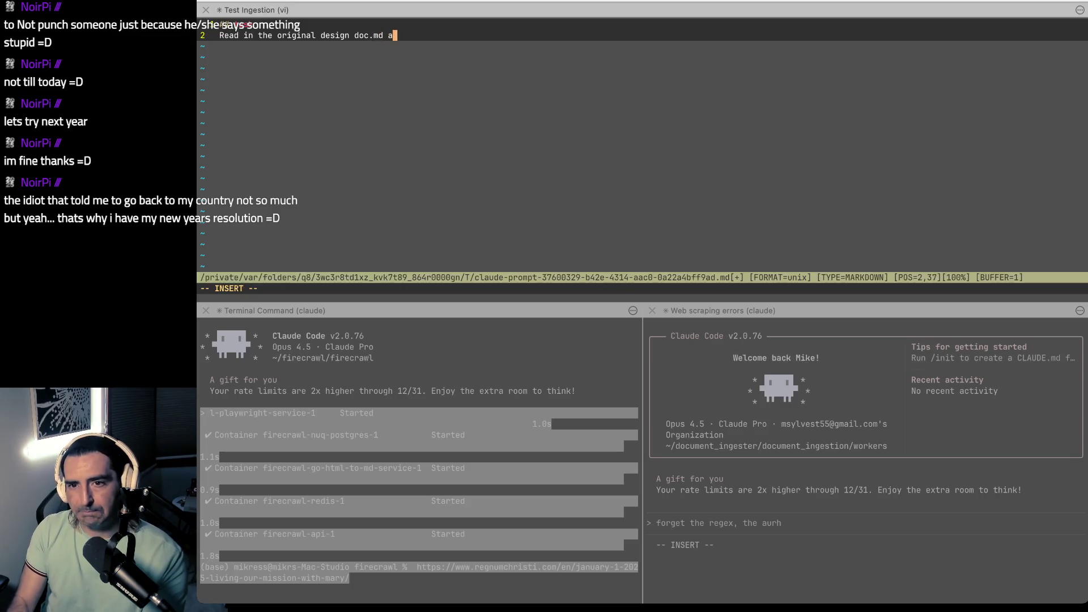
pyautogui.write('ND u')
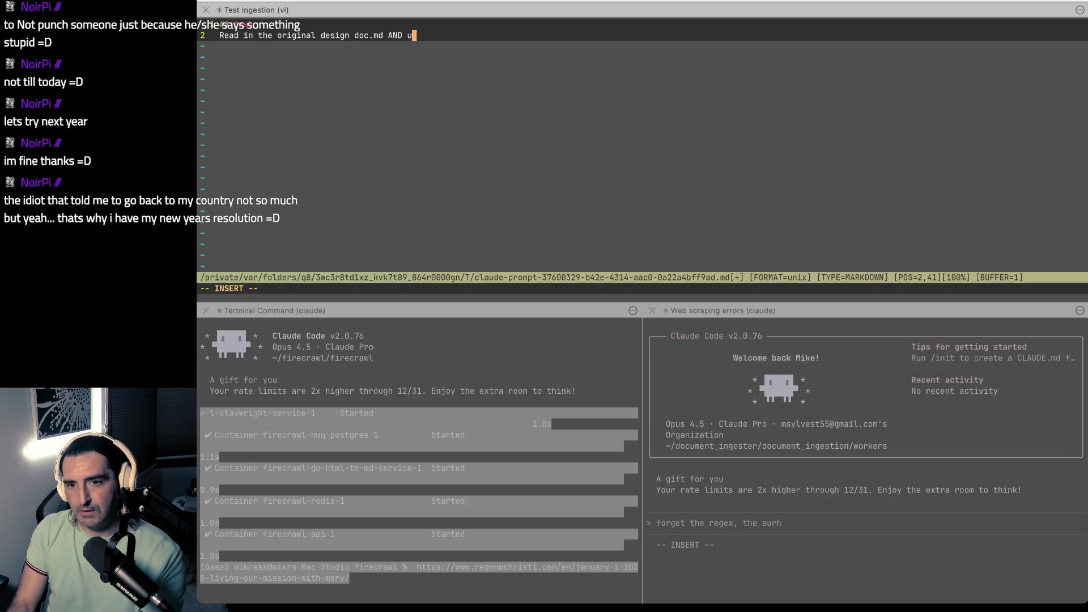
pyautogui.write('pdate such that i')
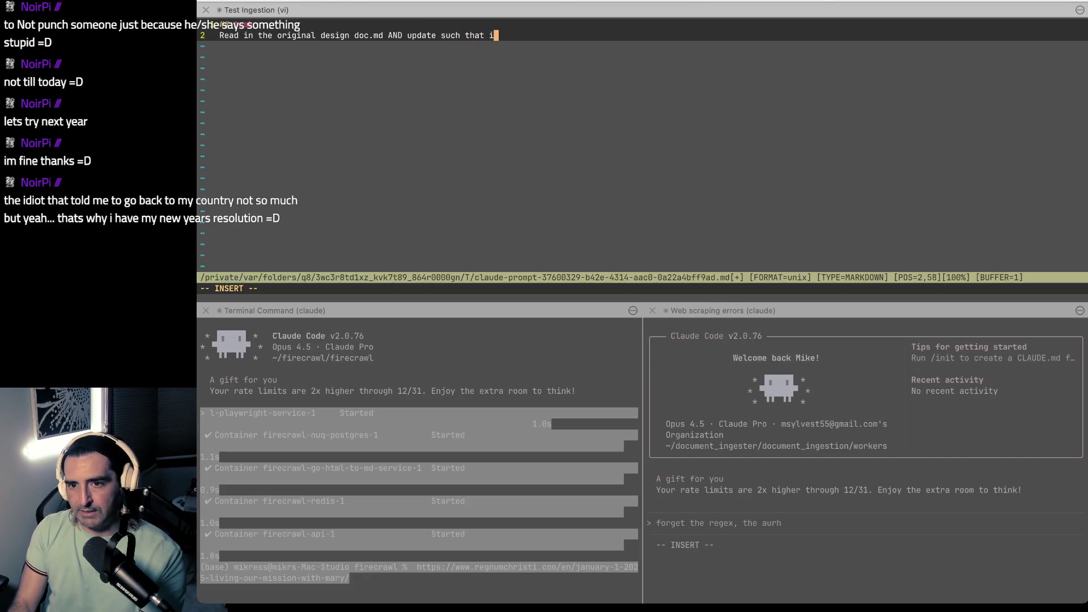
pyautogui.write('ts conistent with what i c')
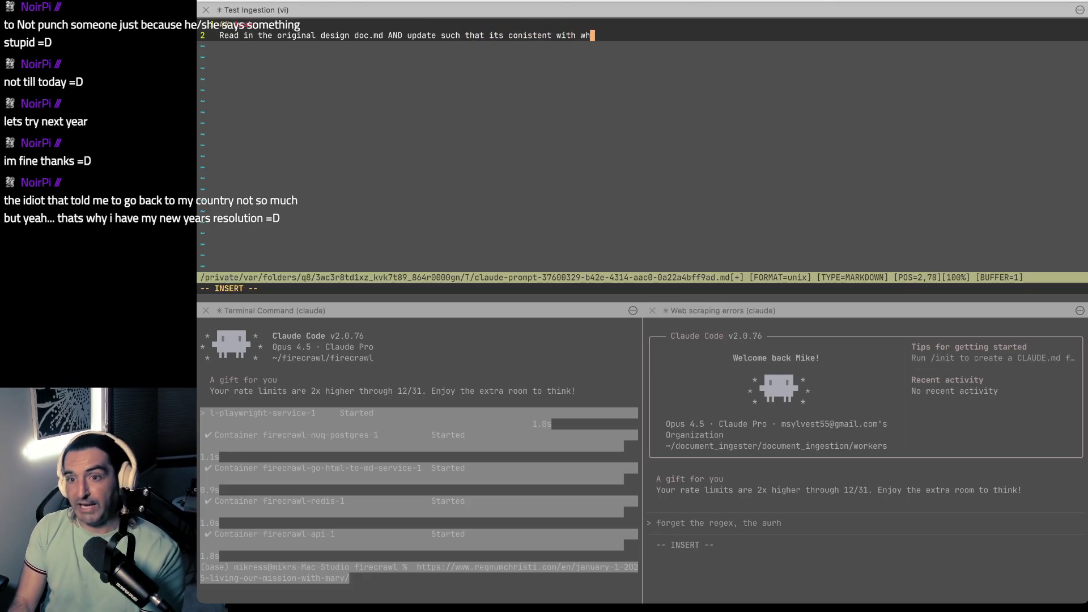
pyautogui.press('BackSpace')
pyautogui.write('actually ')
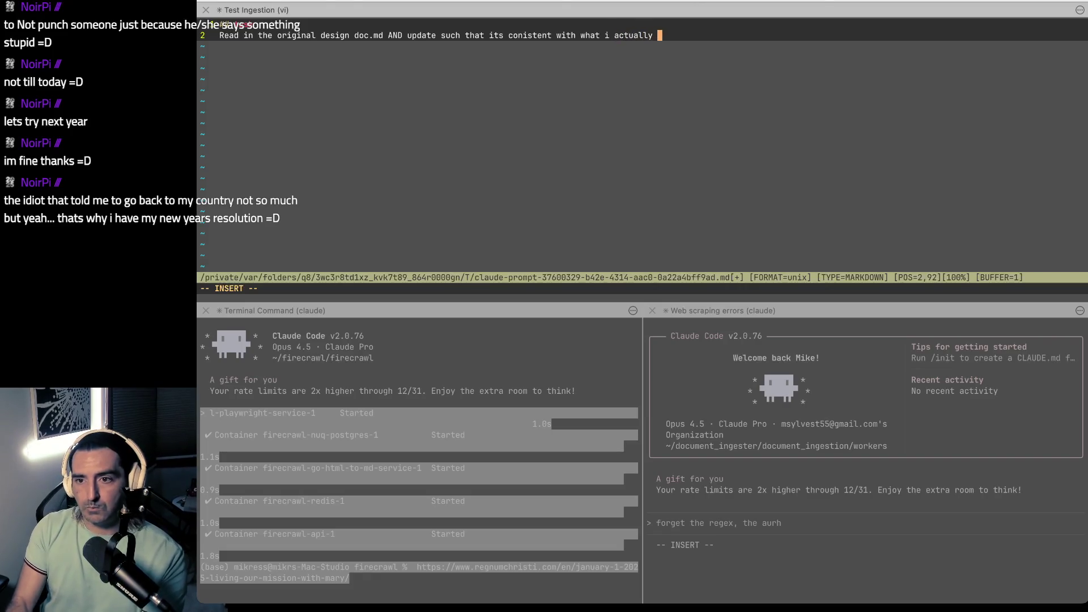
pyautogui.write('BUILT')
# Step: Add a requirements section: the original is only a basis, and edits must cover the entire system
pyautogui.press('Return')
pyautogui.press('Return')
pyautogui.write('## reqiu')
pyautogui.press('BackSpace')
pyautogui.press('BackSpace')
pyautogui.write('uiremetns')
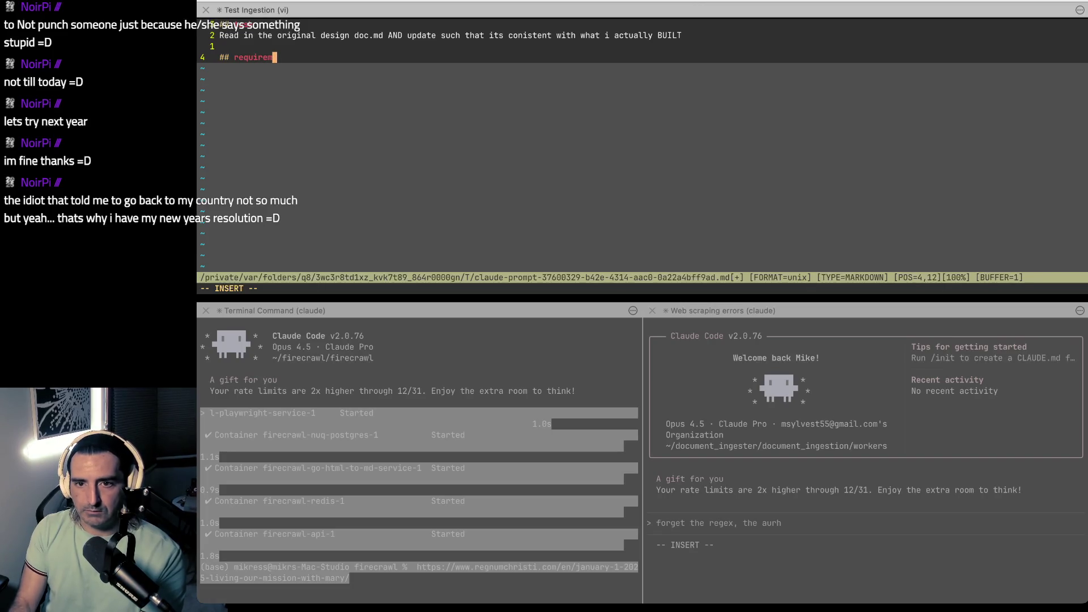
pyautogui.press('Return')
pyautogui.write('- the original ')
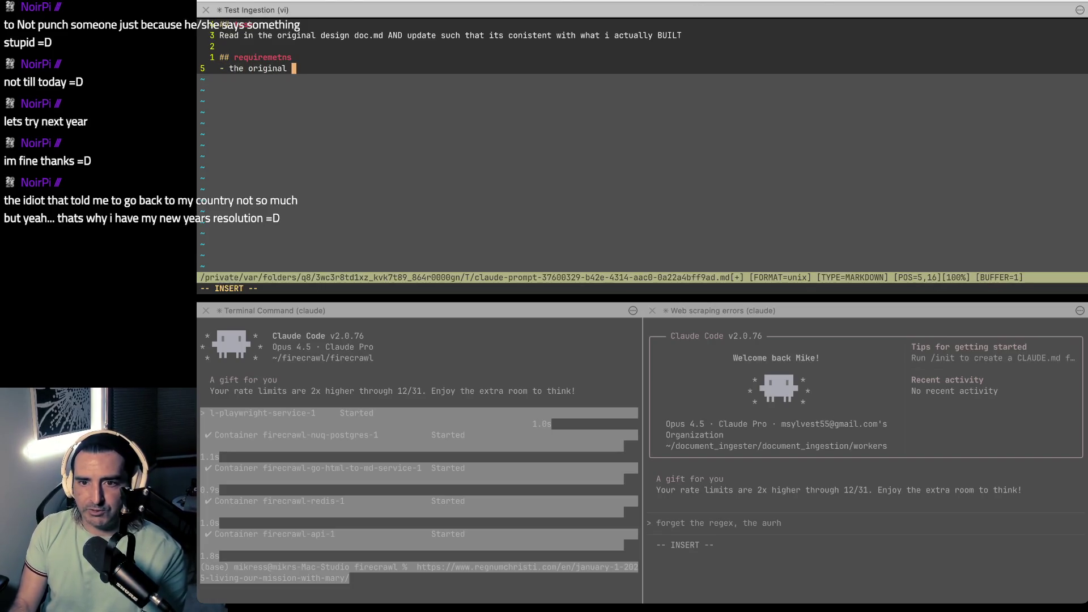
pyautogui.write('serves ast ')
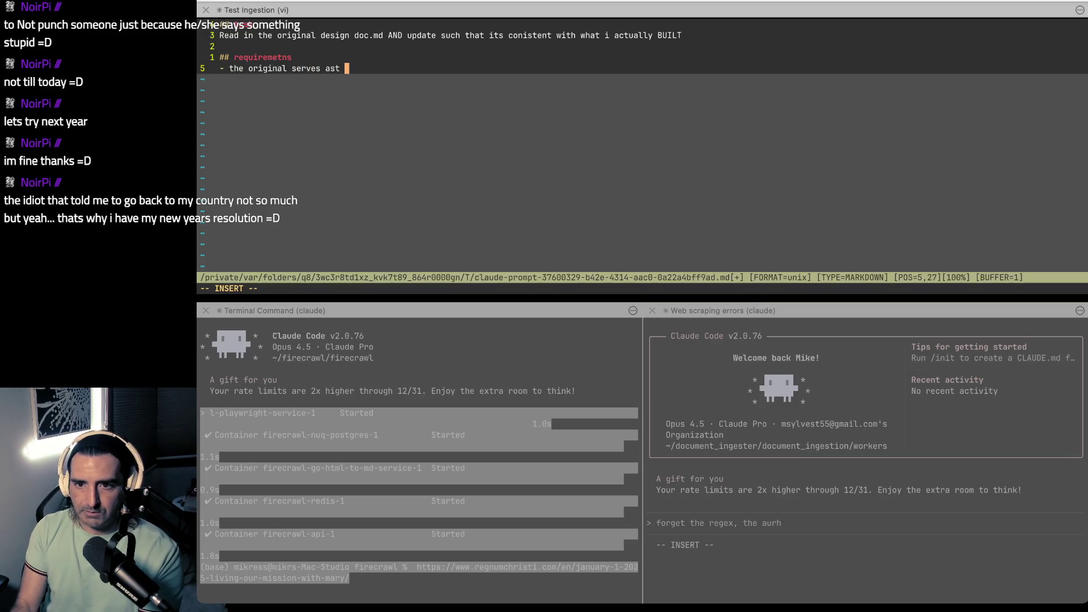
pyautogui.press('BackSpace')
pyautogui.press('BackSpace')
pyautogui.write(' the basis o')
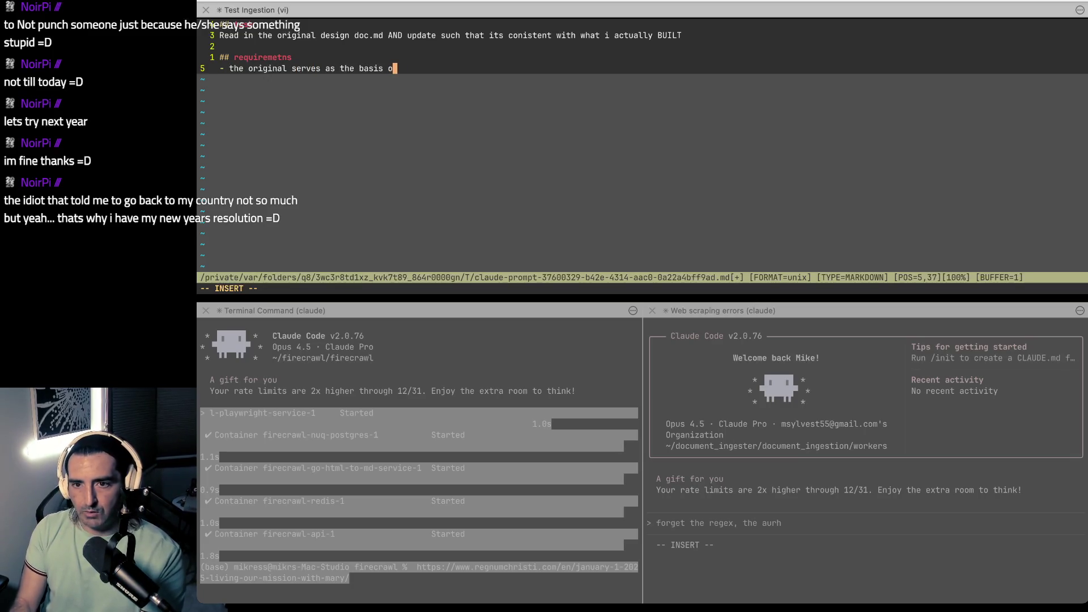
pyautogui.write('nly make edits suc')
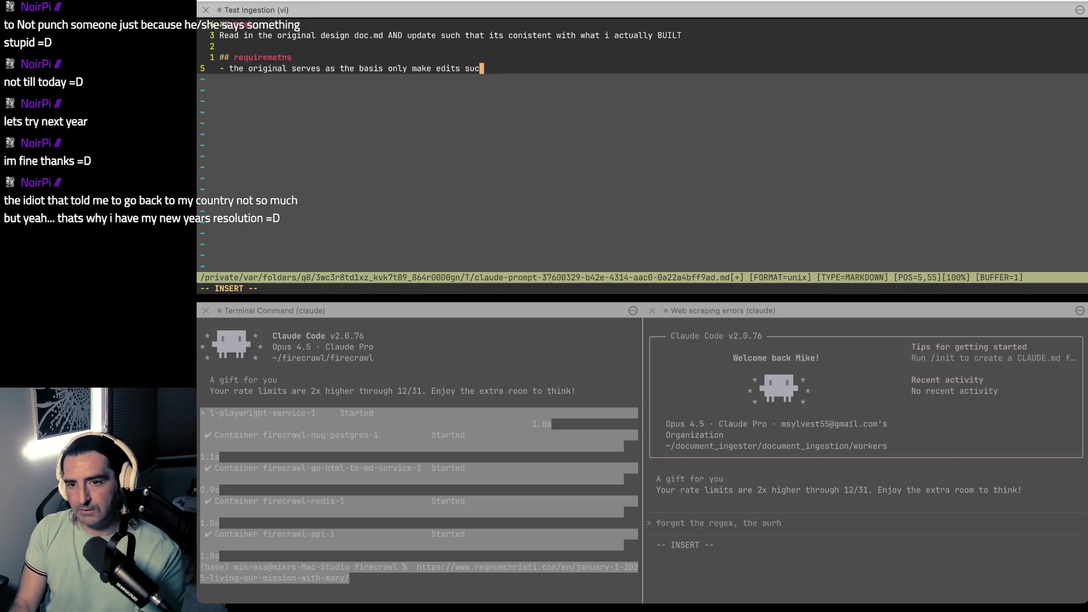
pyautogui.write('h that the entire system is covered in the doc')
pyautogui.press('Return')
pyautogui.write('-')
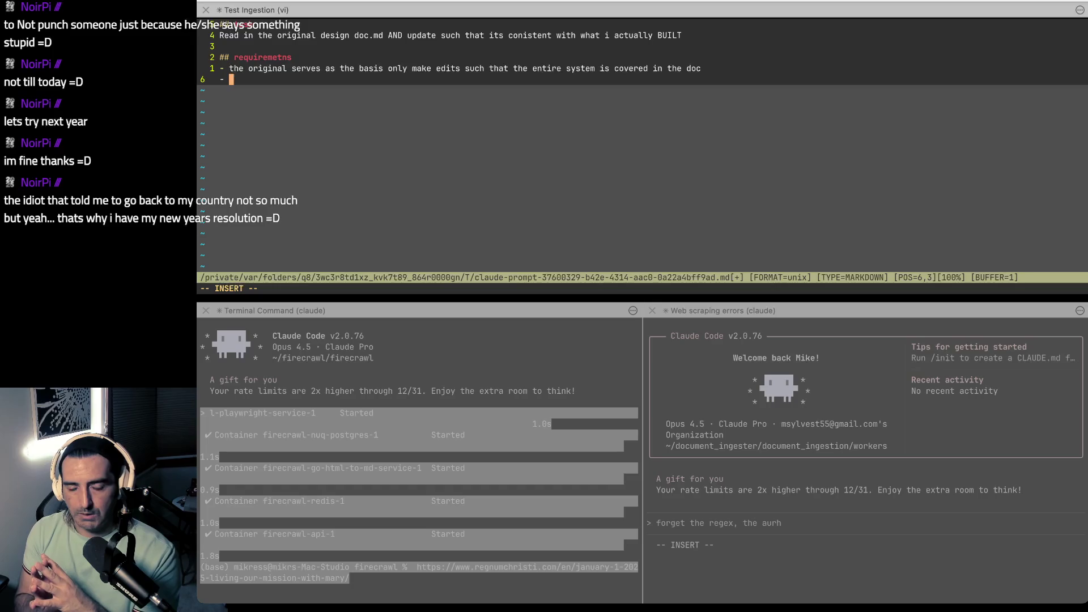
# Step: Send the prompt to Claude with :x and return to the Google Docs notes
pyautogui.press('Escape')
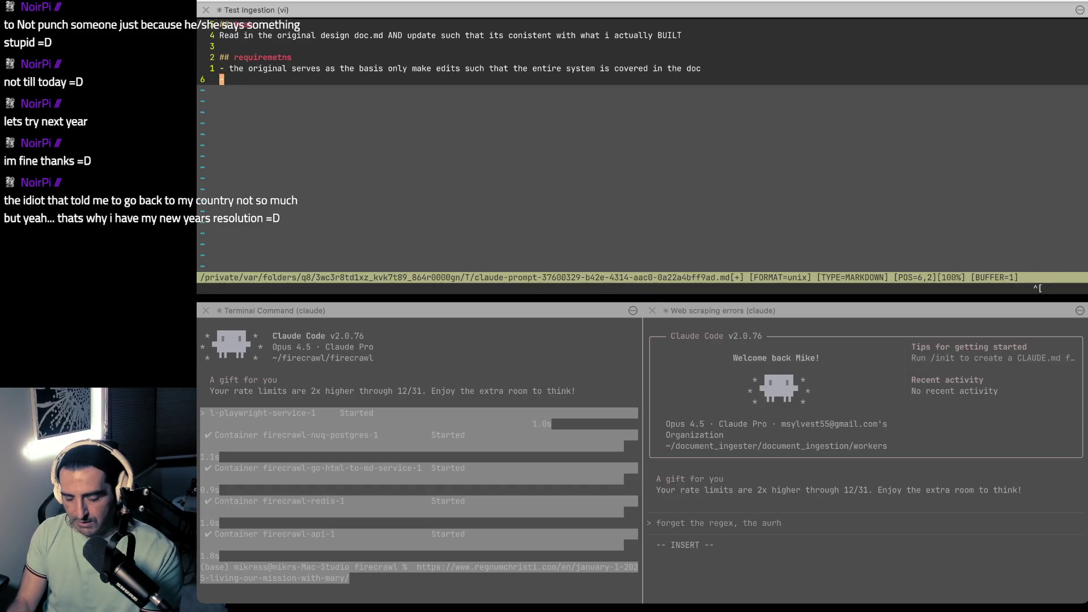
pyautogui.write(':x')
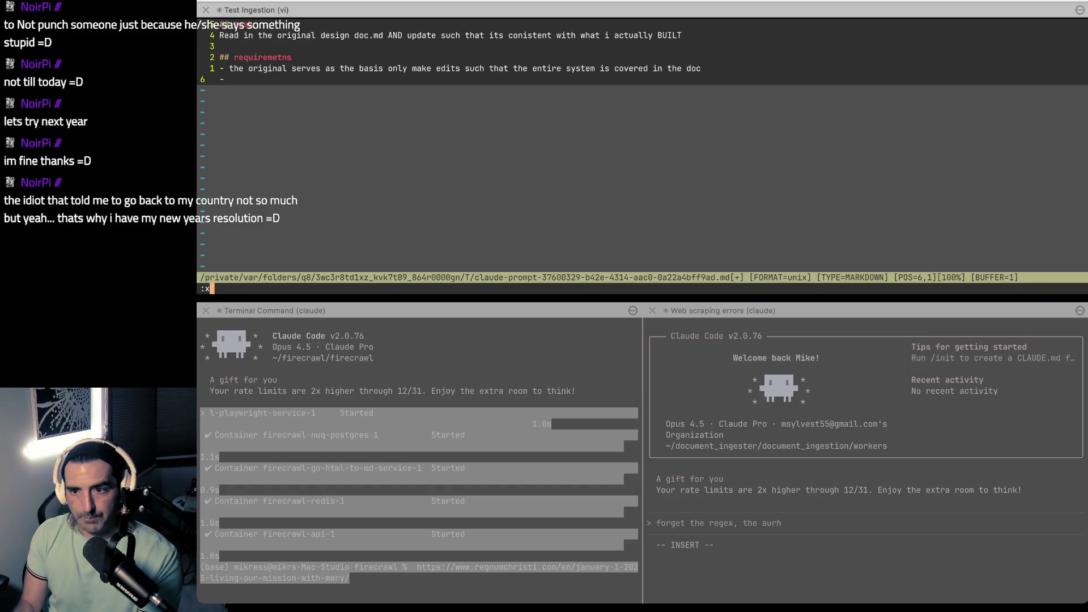
pyautogui.press('Return')
pyautogui.press('Return')
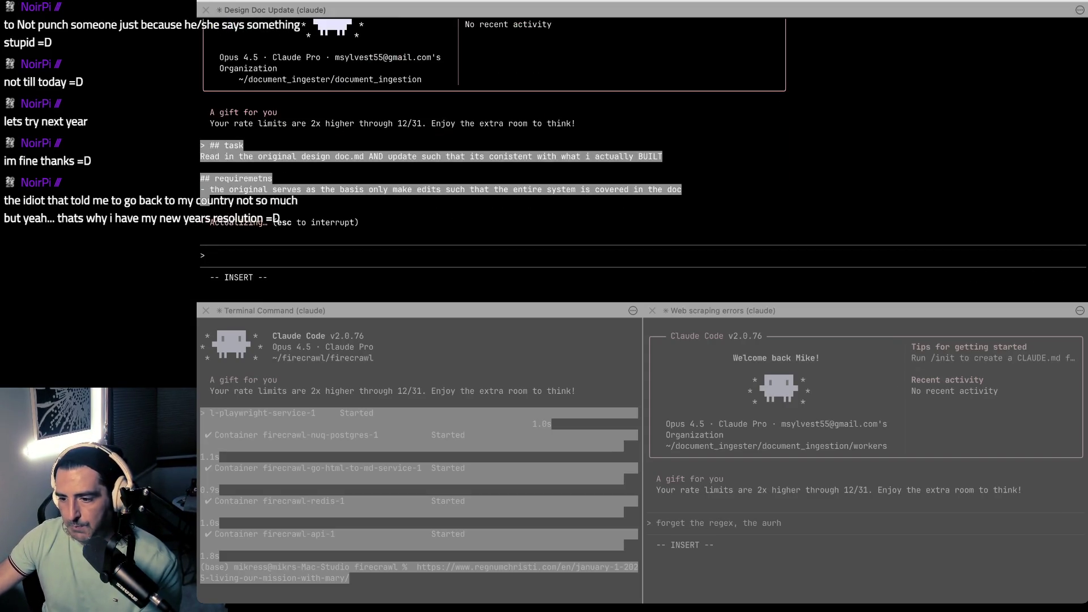
pyautogui.press('super+Tab')
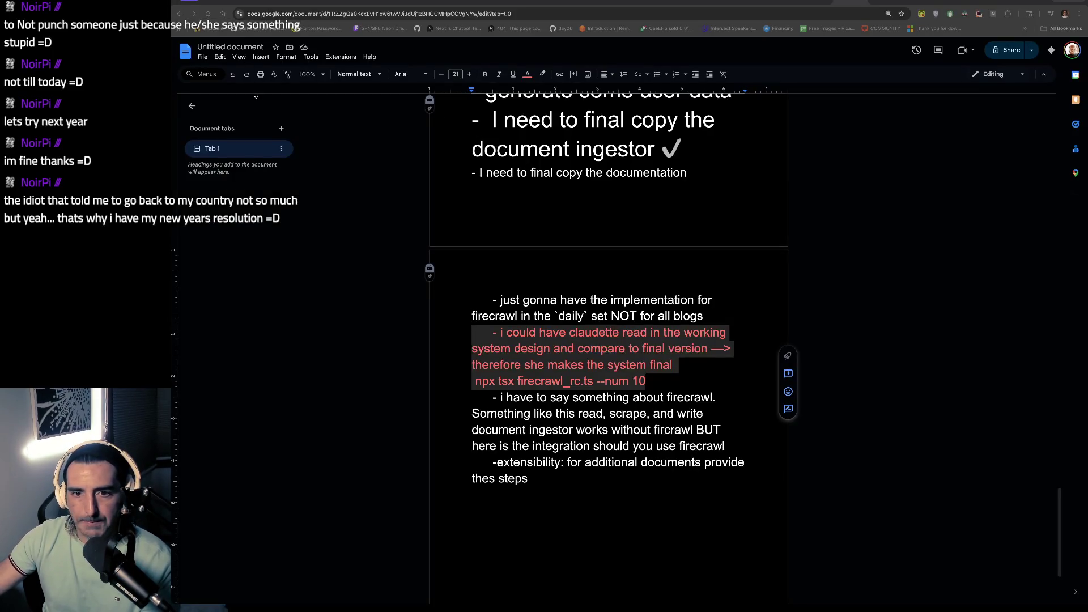
# Step: Scroll through the notes, selecting and clearing the firecrawl sentences
pyautogui.scroll(-1, 584, 346)
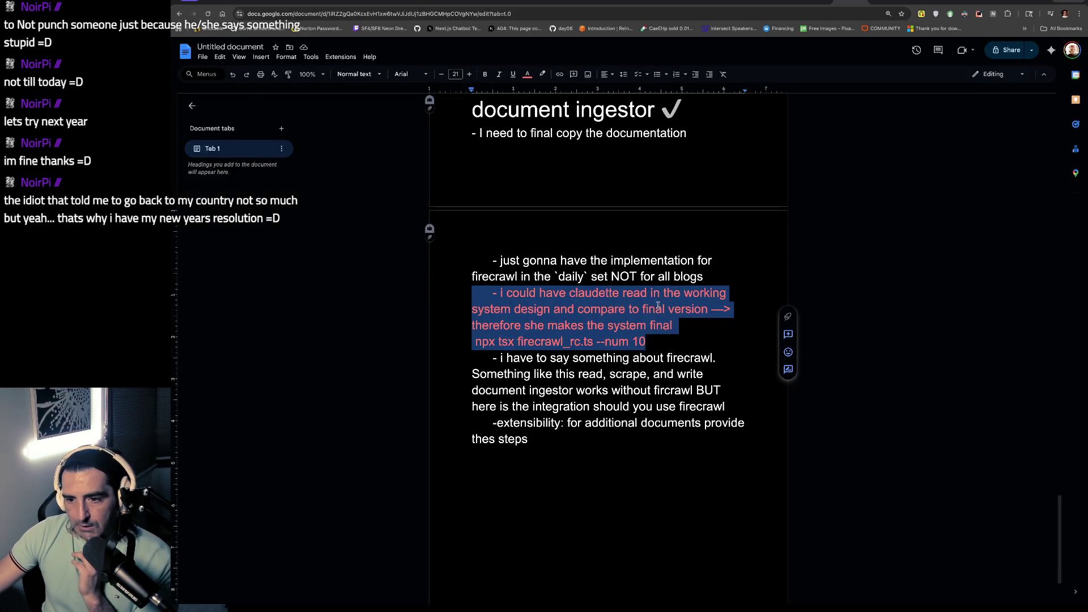
pyautogui.moveTo(521, 358); pyautogui.dragTo(522, 406)
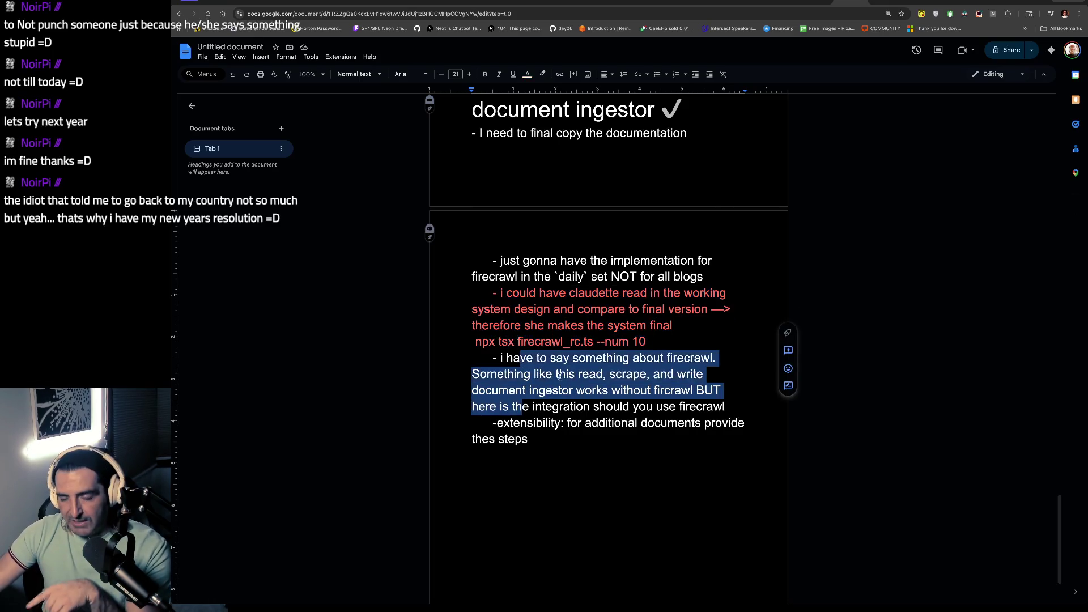
pyautogui.click(509, 245)
pyautogui.hotkey('ctrl', 'v')
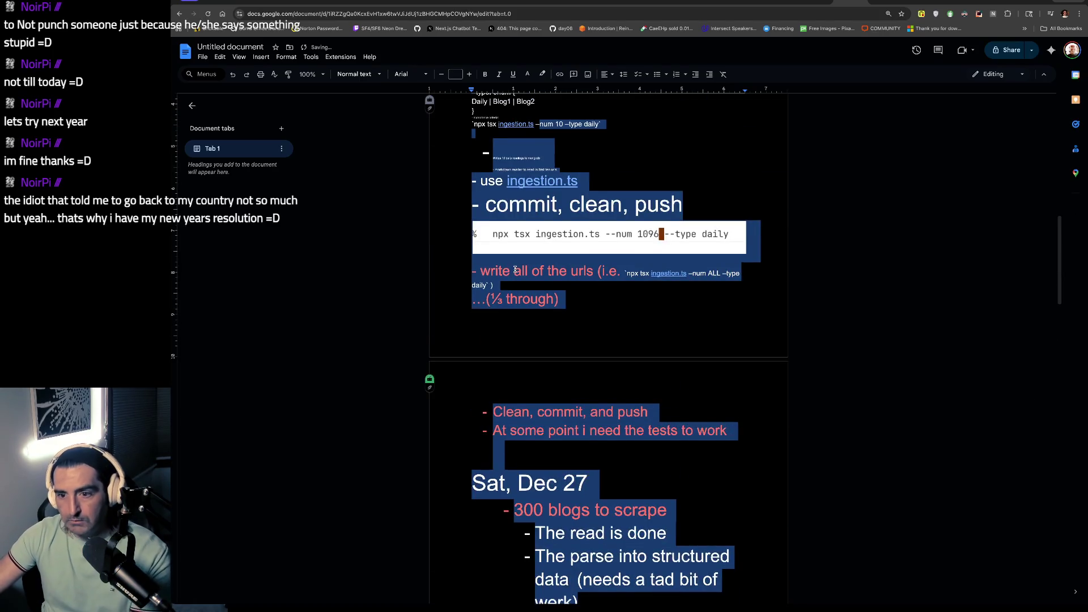
pyautogui.scroll(-15, 515, 271)
pyautogui.scroll(-15, 515, 269)
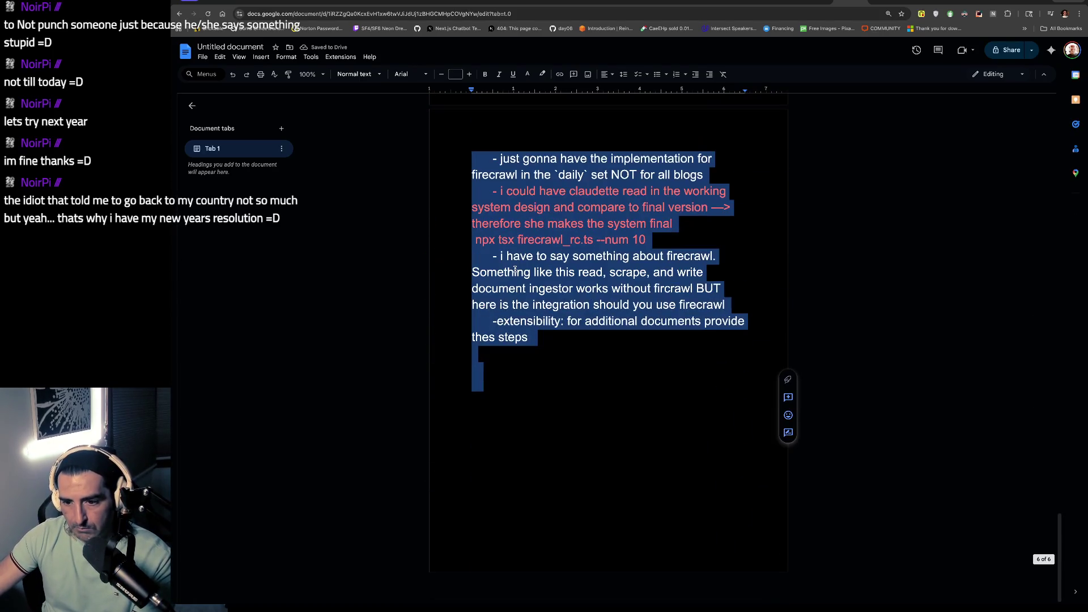
pyautogui.click(628, 306)
pyautogui.moveTo(518, 159); pyautogui.dragTo(518, 175)
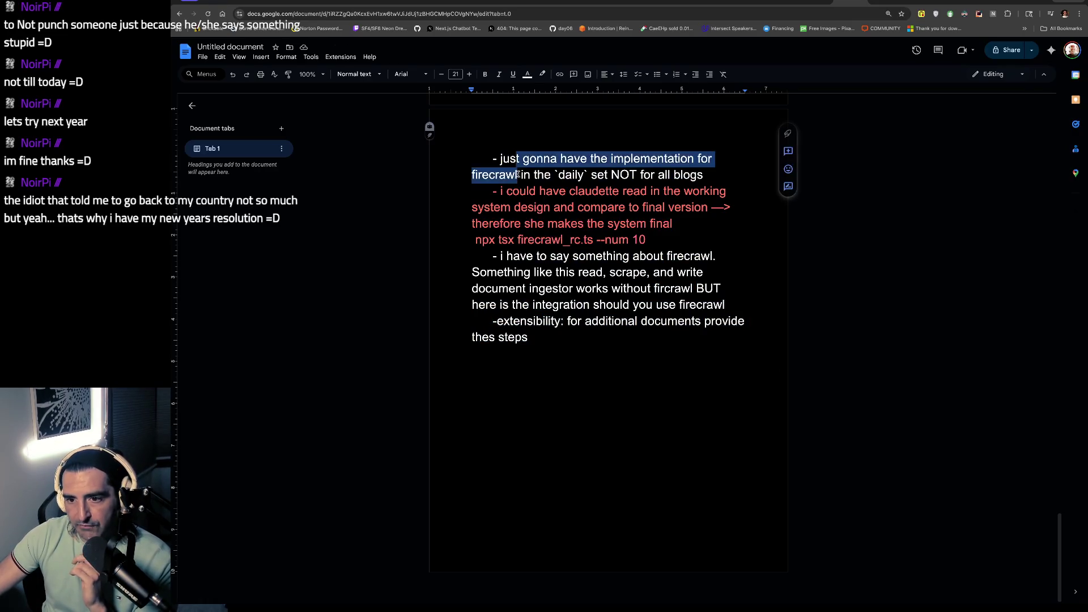
pyautogui.scroll(3, 521, 175)
pyautogui.scroll(-2, 569, 282)
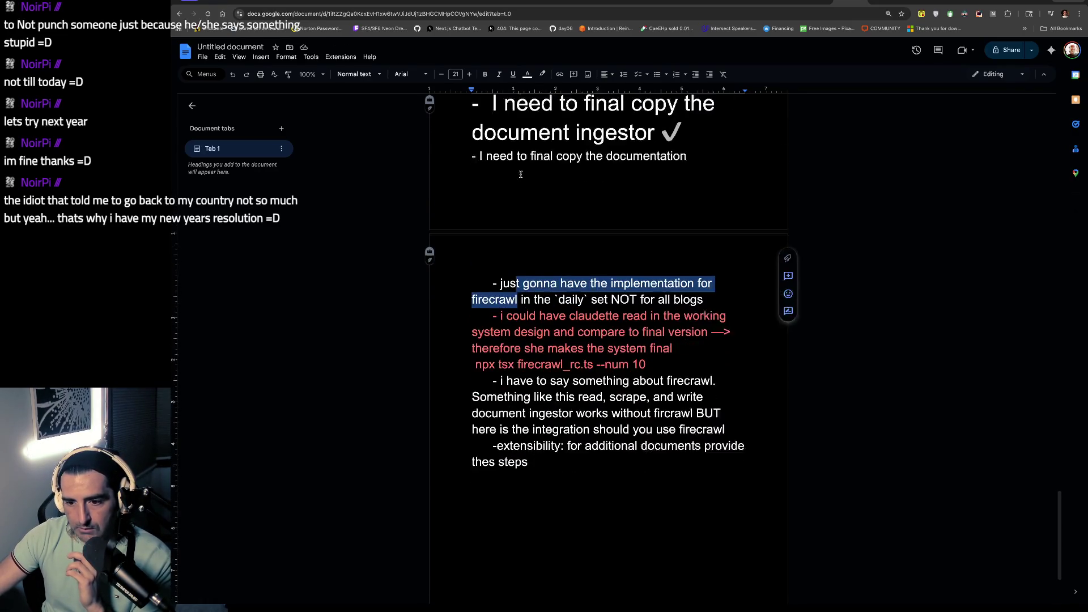
pyautogui.press('Left')
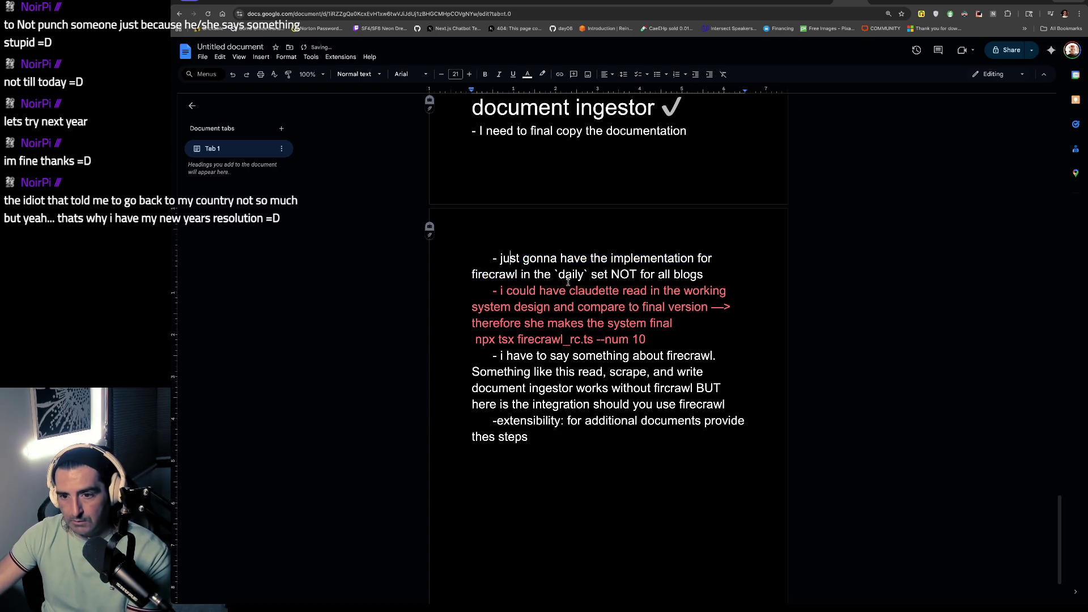
# Step: Make the paragraph about claudette reading the design red
pyautogui.tripleClick(569, 283)
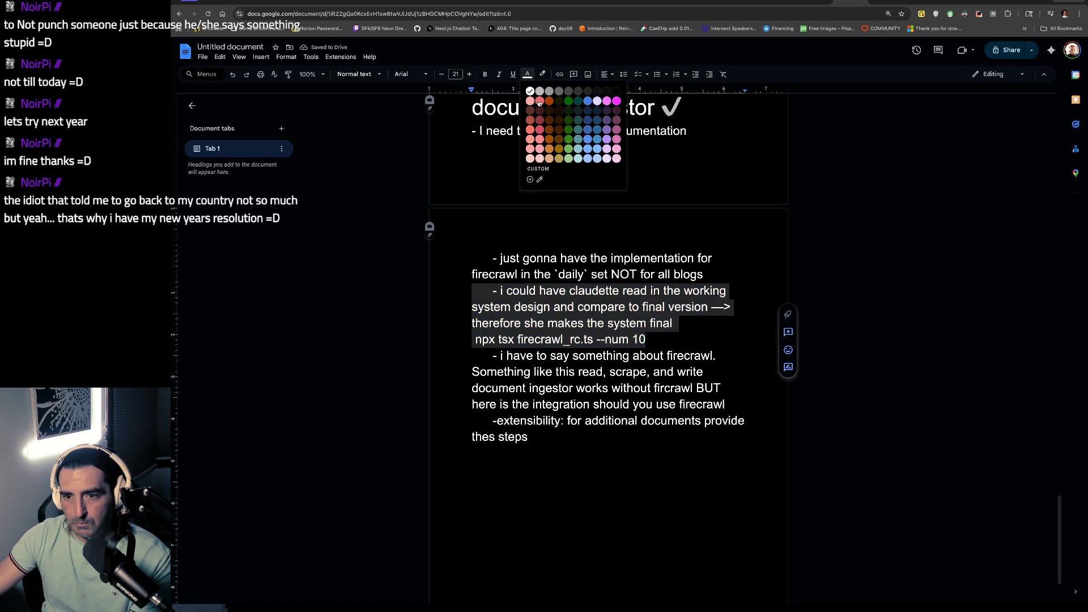
pyautogui.click(532, 101)
pyautogui.click(530, 260)
# Step: Colour the extensibility paragraph red, then switch to the YouTube tab playing music
pyautogui.moveTo(523, 260); pyautogui.dragTo(565, 291)
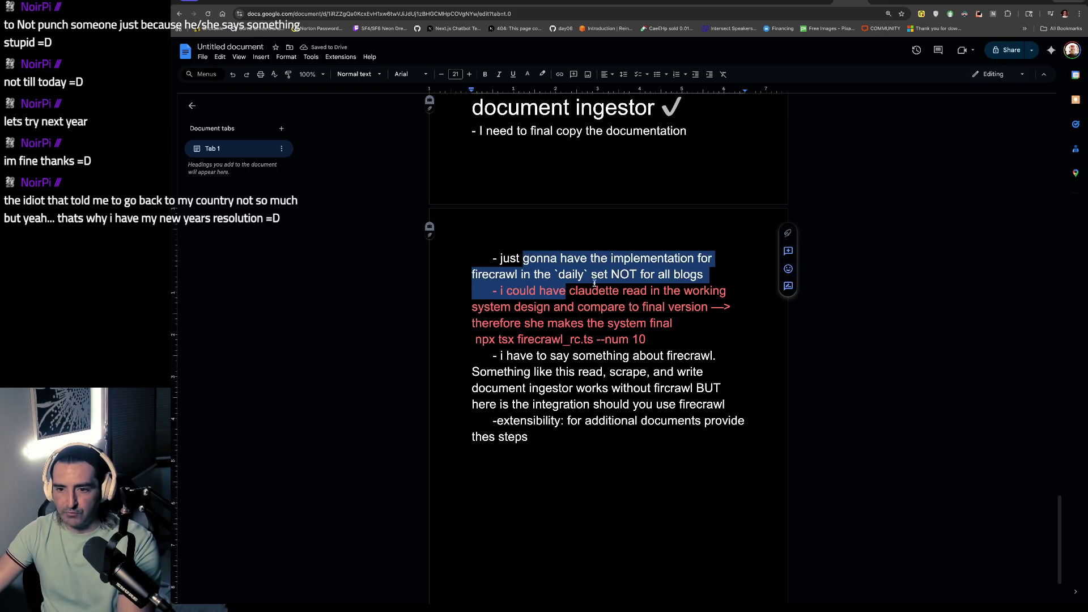
pyautogui.scroll(-1, 590, 317)
pyautogui.click(581, 339)
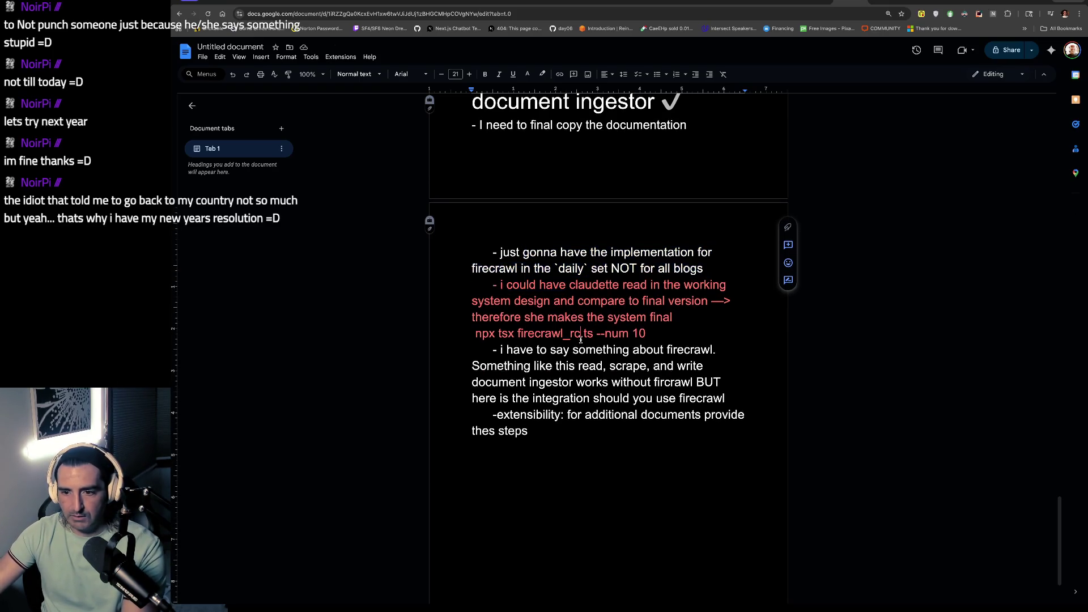
pyautogui.moveTo(571, 350)
pyautogui.mouseDown()
pyautogui.moveTo(581, 399)
pyautogui.moveTo(543, 445)
pyautogui.moveTo(495, 421)
pyautogui.mouseUp()
pyautogui.click(543, 445)
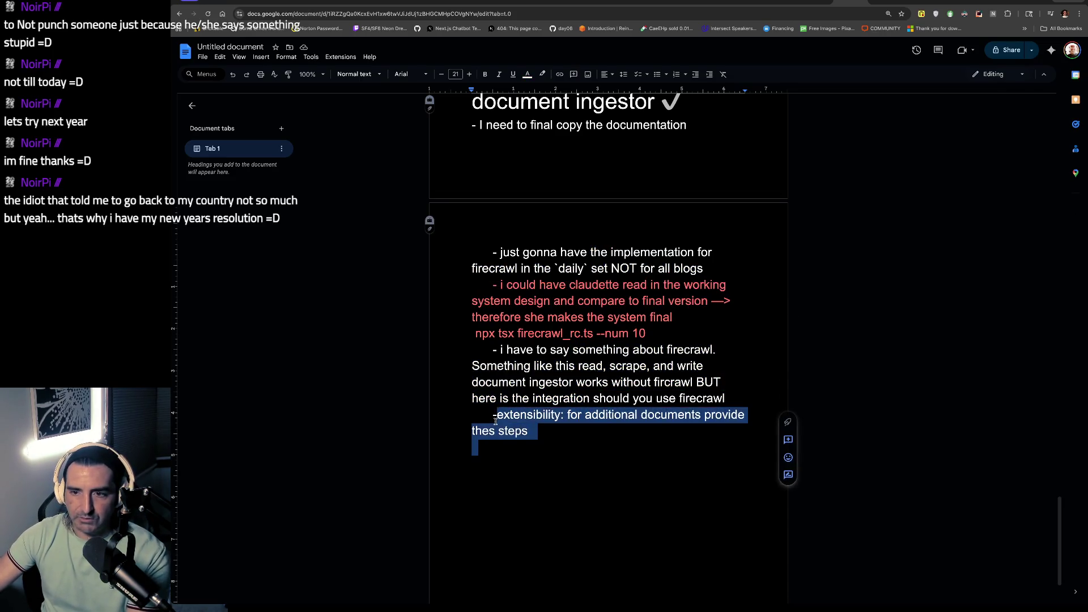
pyautogui.click(528, 78)
pyautogui.click(540, 107)
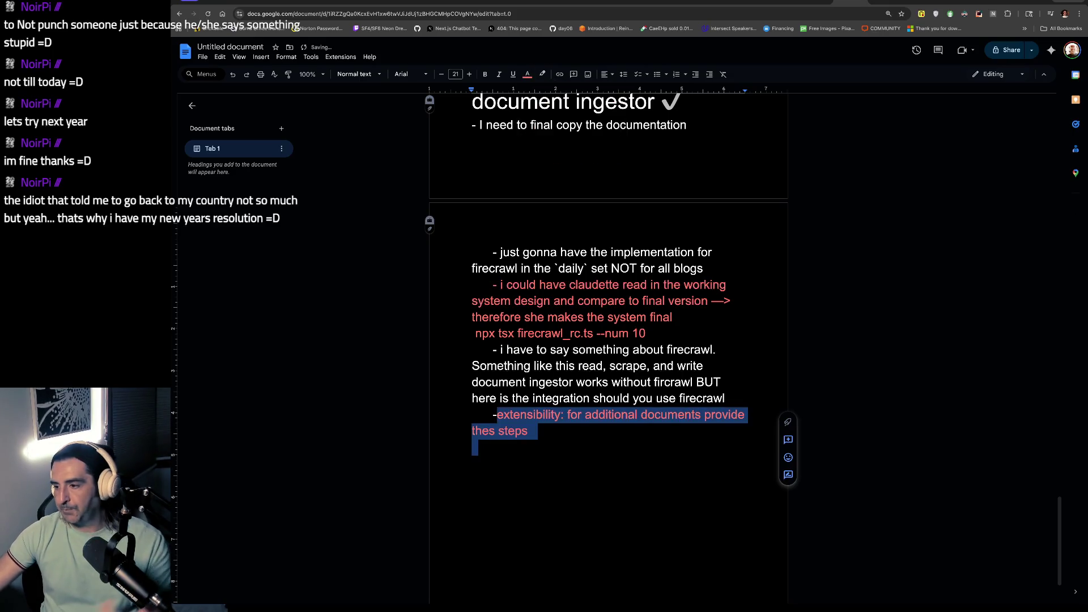
pyautogui.press('super+Tab')
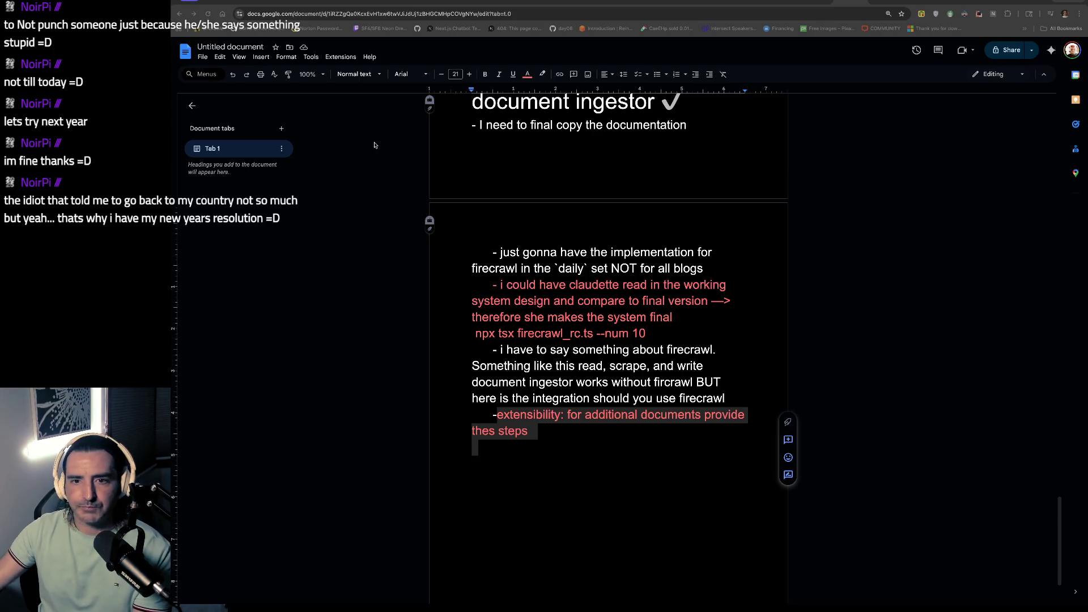
pyautogui.hotkey('ctrl', 'Tab')
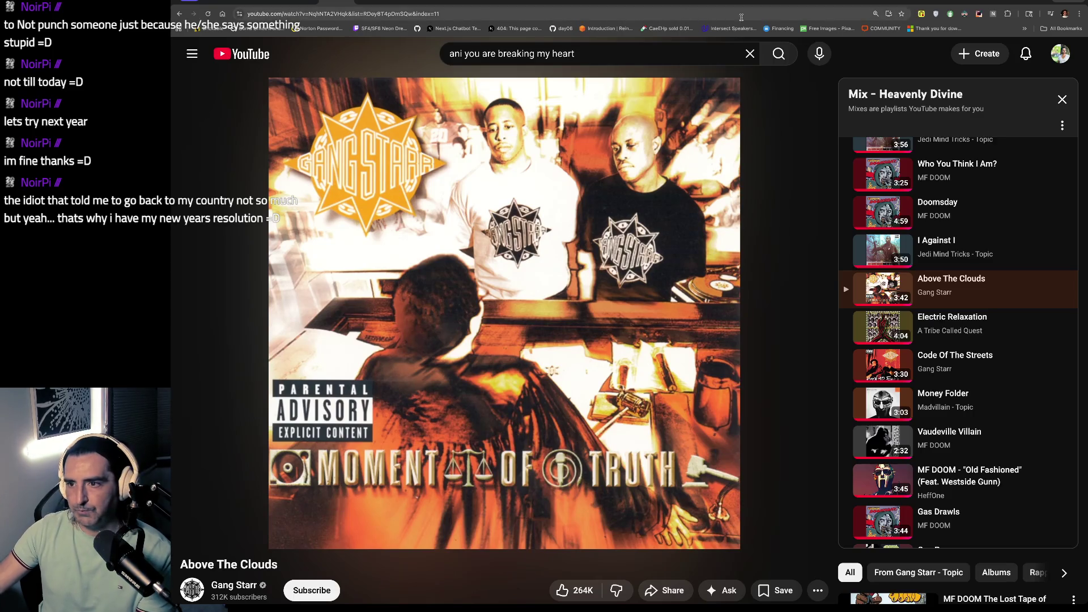
pyautogui.click(867, 4)
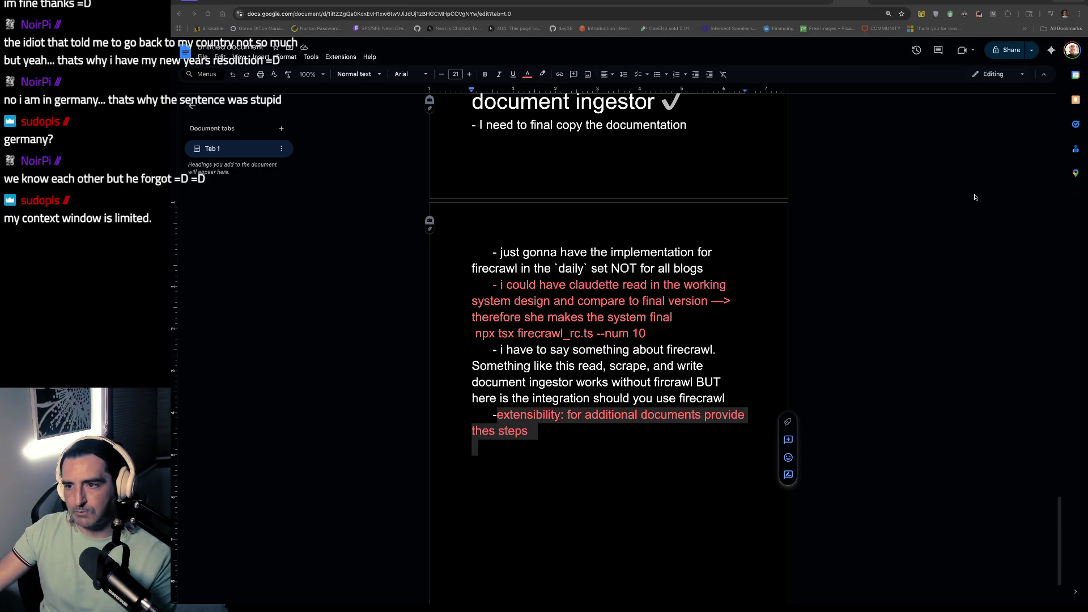
pyautogui.click(522, 203)
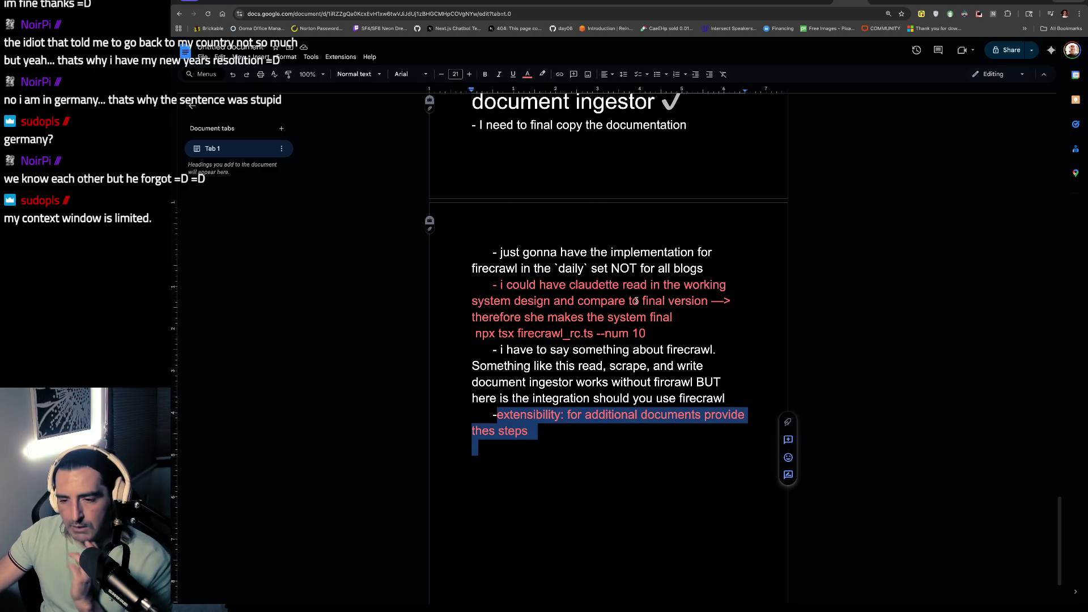
pyautogui.moveTo(636, 301)
pyautogui.mouseDown()
pyautogui.moveTo(646, 334)
pyautogui.moveTo(731, 316)
pyautogui.mouseUp()
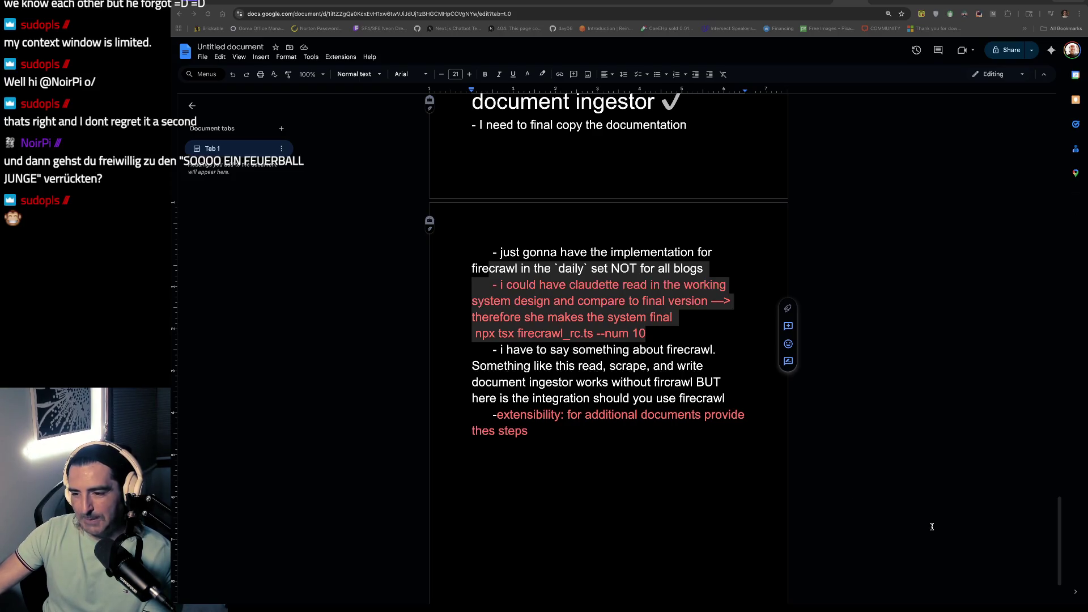
pyautogui.hotkey('ctrl', 't')
# Step: Ask ChatGPT to translate the pasted German chat message, then return to the Google Docs notes
pyautogui.write('chatgpt.com')
pyautogui.press('Return')
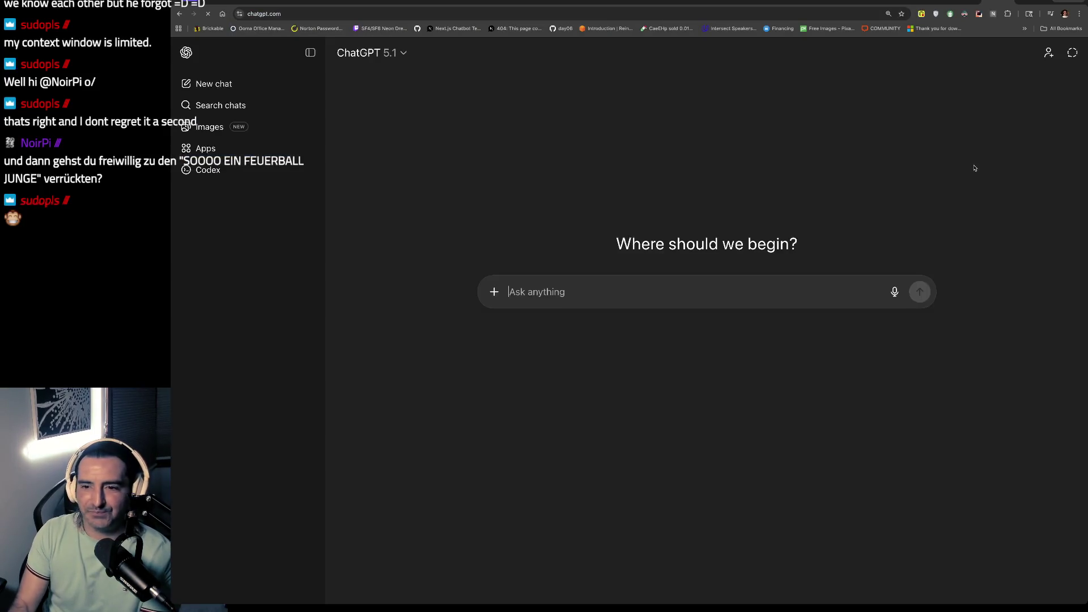
pyautogui.write('und dann gehst du freiwillig zu den "SOOOO EIN FEUERBALL JUNGE" verrückten?')
pyautogui.hotkey('shift', 'Return')
pyautogui.hotkey('shift', 'Return')
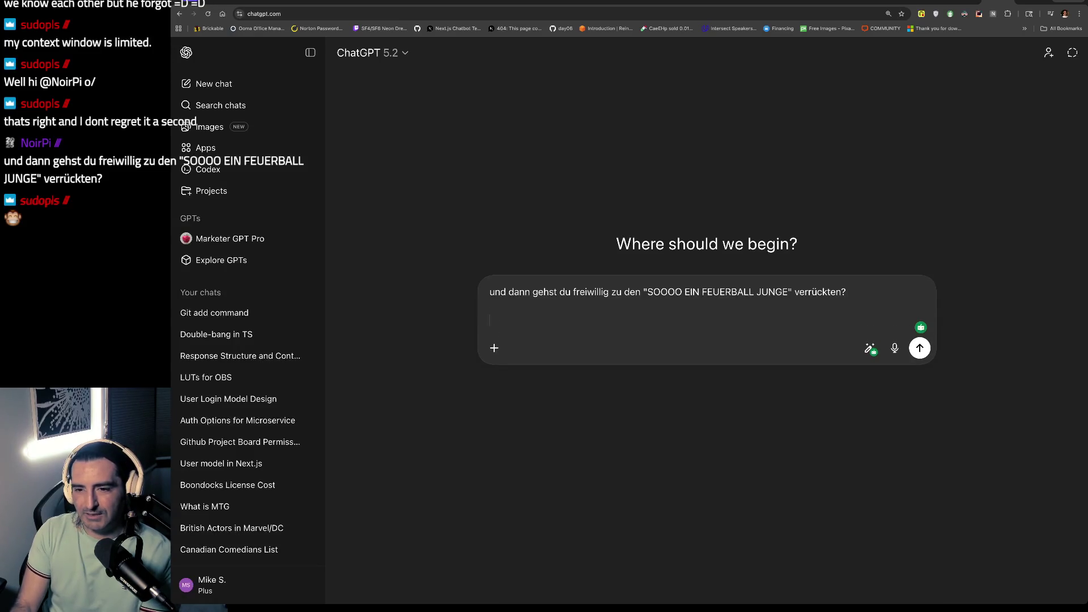
pyautogui.write('translate')
pyautogui.press('Return')
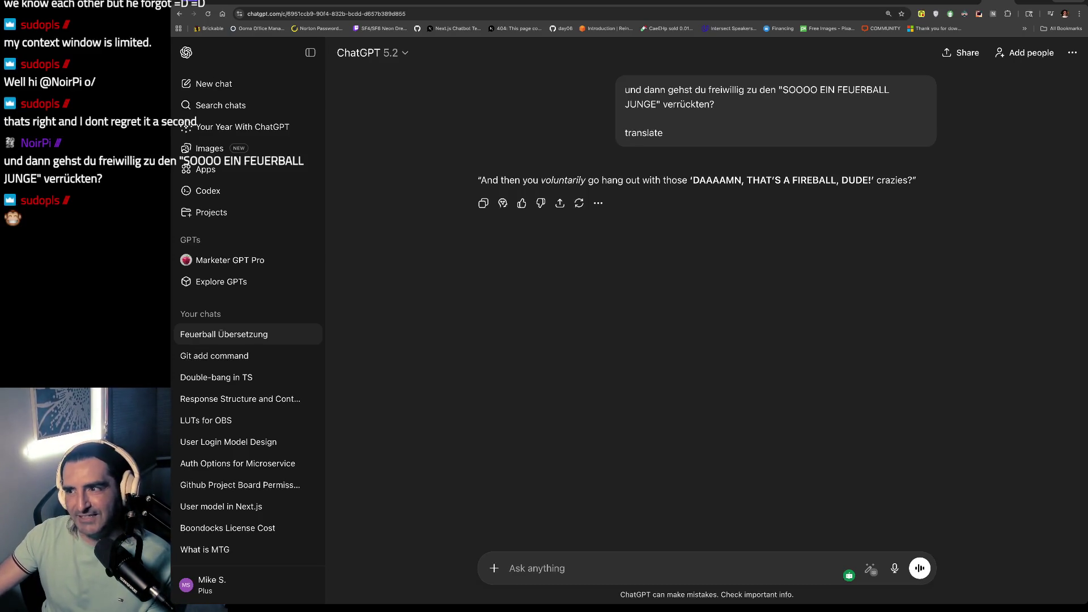
pyautogui.hotkey('ctrl', 'Tab')
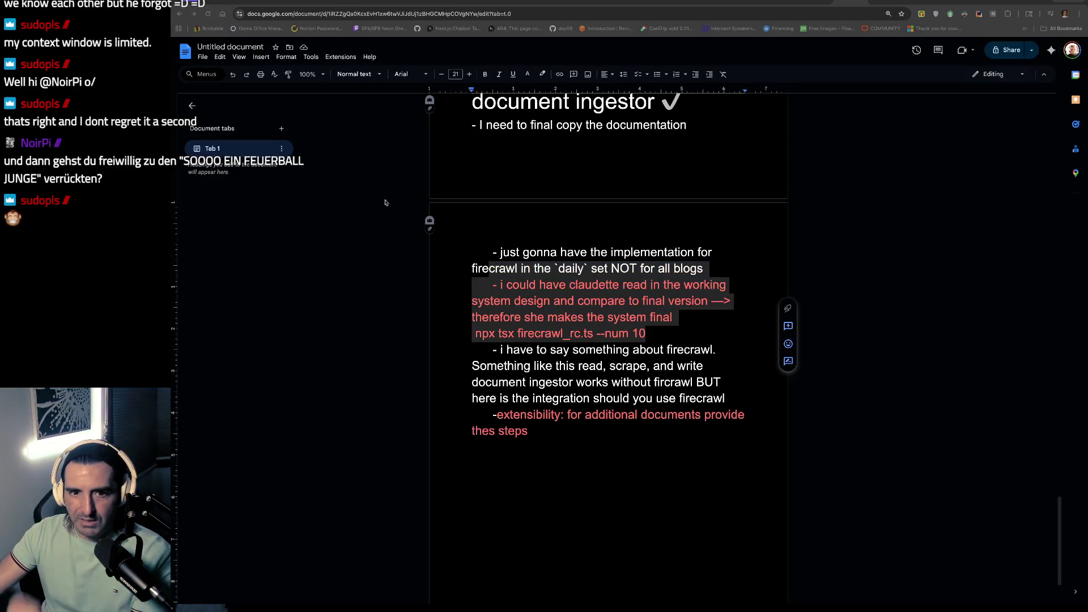
pyautogui.click(359, 210)
pyautogui.press('super+Tab')
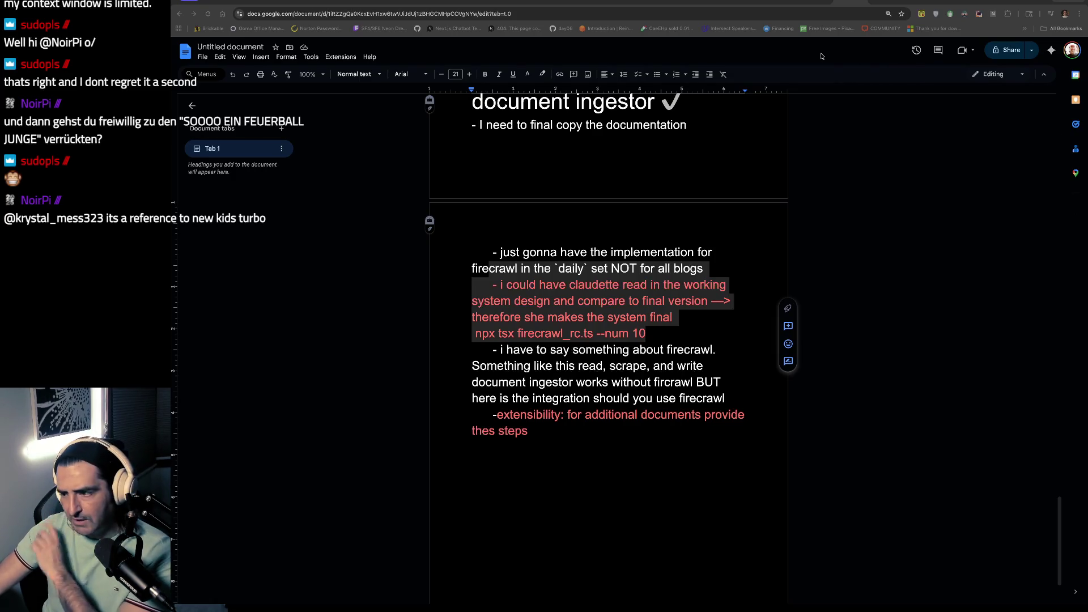
# Step: Scroll up to the Sat, Dec 27 notes listing the 300 blogs to scrape
pyautogui.click(470, 89)
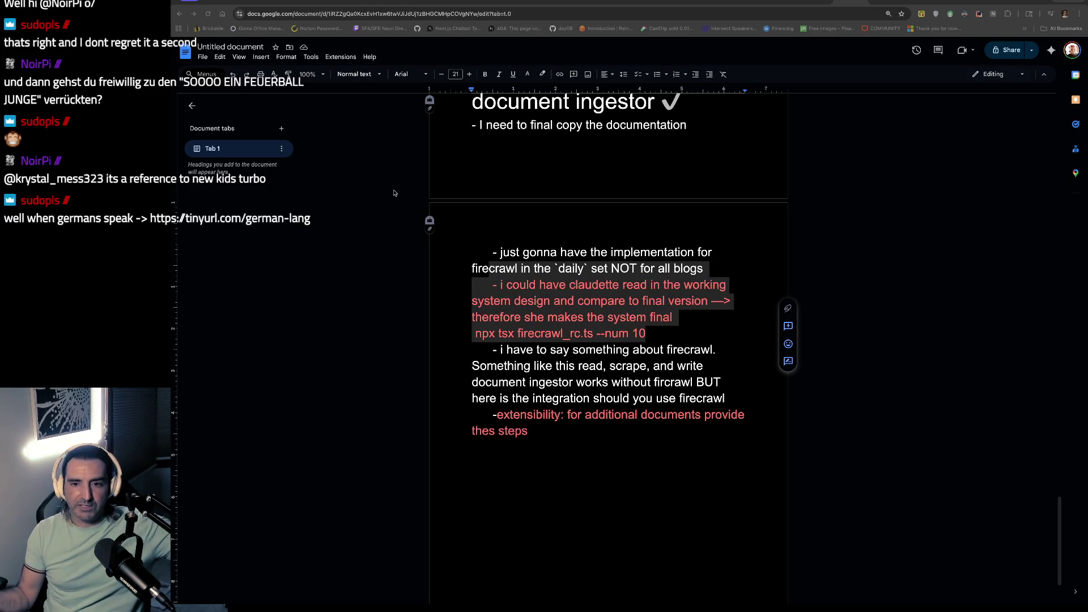
pyautogui.scroll(15, 738, 269)
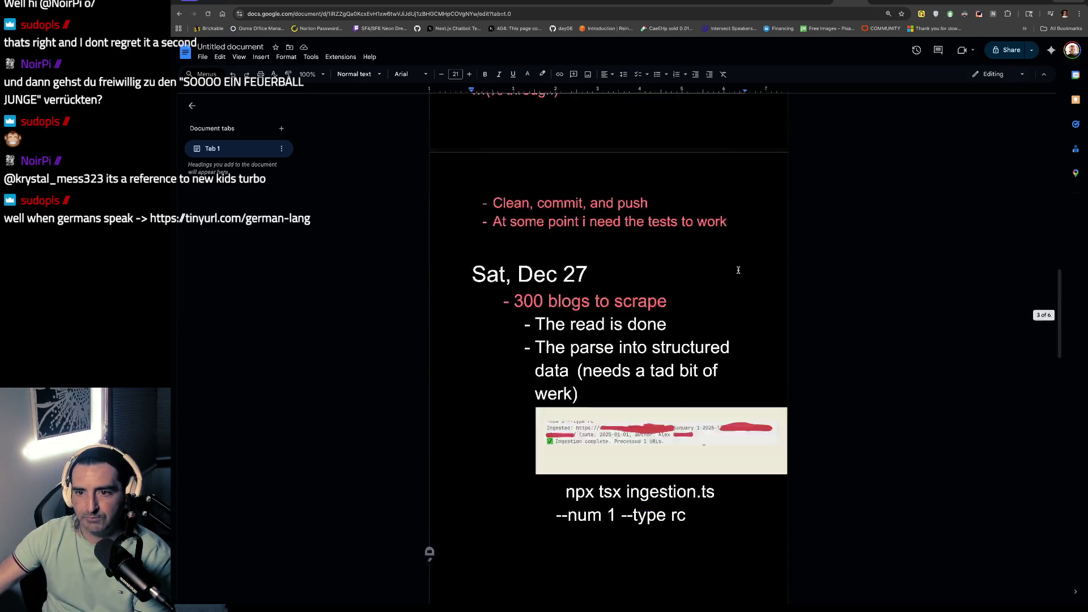
# Step: Review the PostXMAS checklist from the markdown reader lines down to page 6, then leave for the comic
pyautogui.scroll(10, 738, 270)
pyautogui.moveTo(558, 182); pyautogui.dragTo(569, 220)
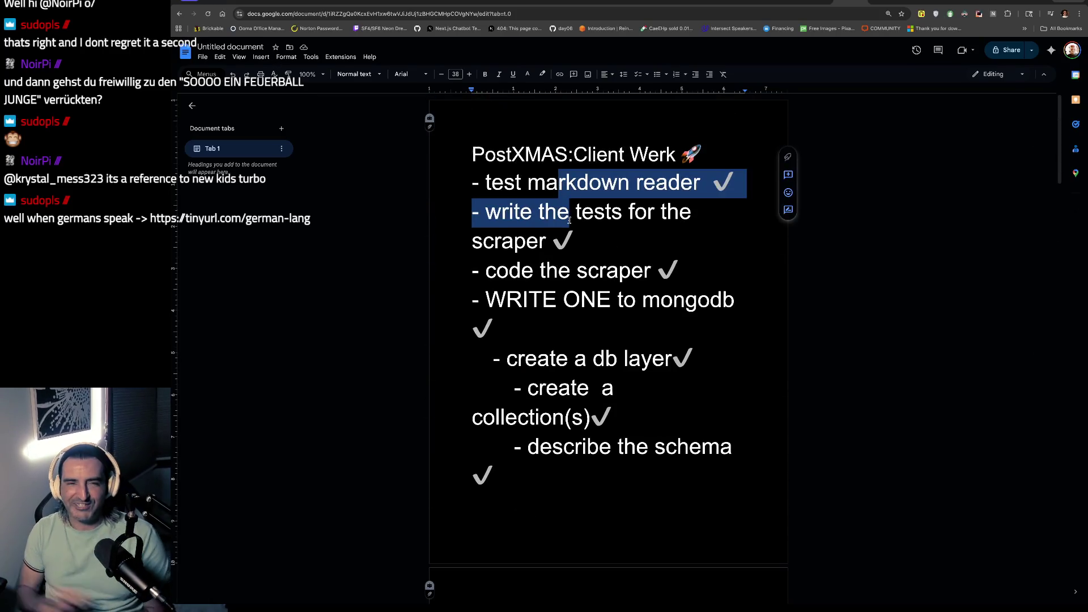
pyautogui.scroll(-20, 569, 220)
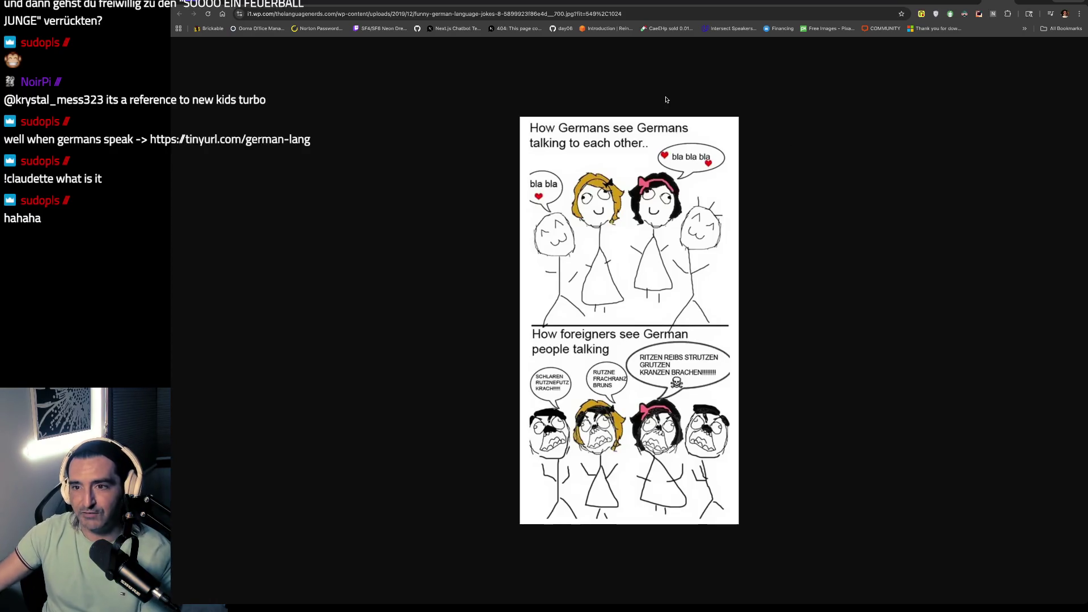
pyautogui.click(668, 13)
# Step: Dismiss the address suggestions and switch to the YouTube tab playing 'Electric Relaxation'
pyautogui.click(696, 95)
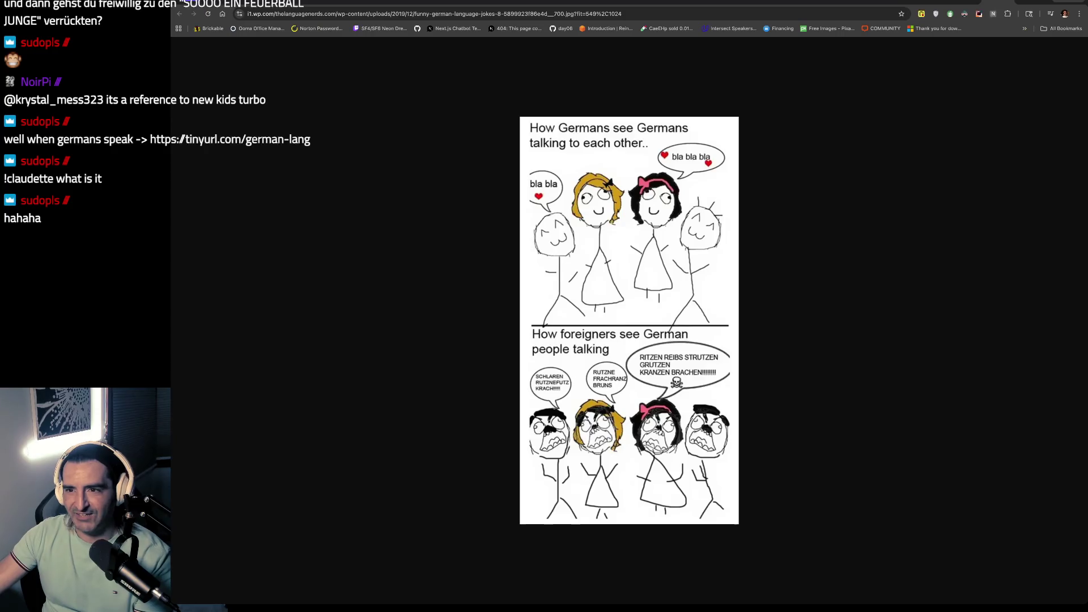
pyautogui.click(343, 3)
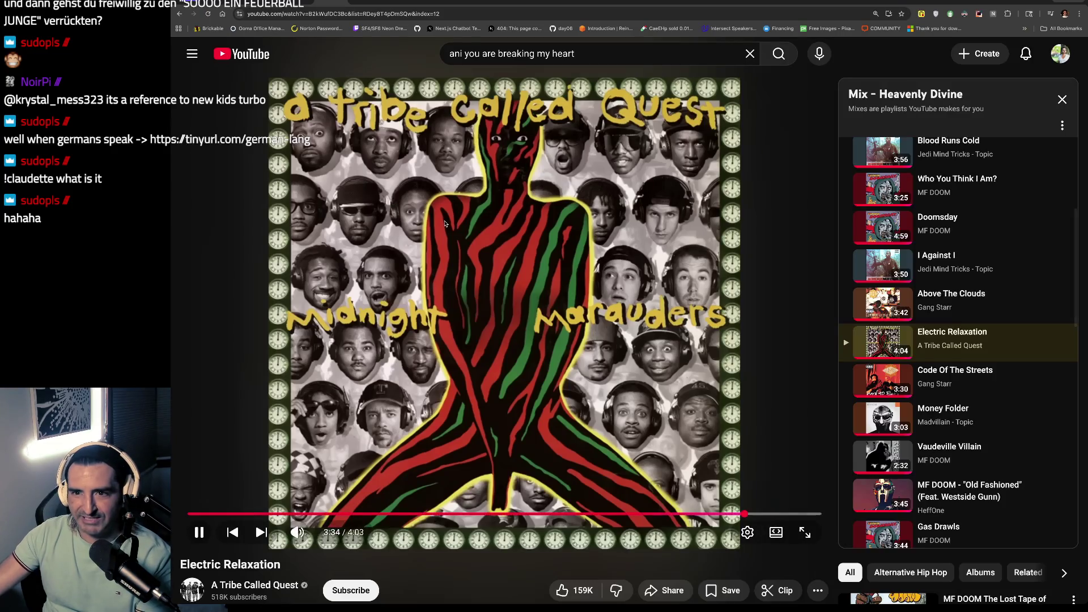
pyautogui.click(516, 55)
pyautogui.tripleClick(516, 55)
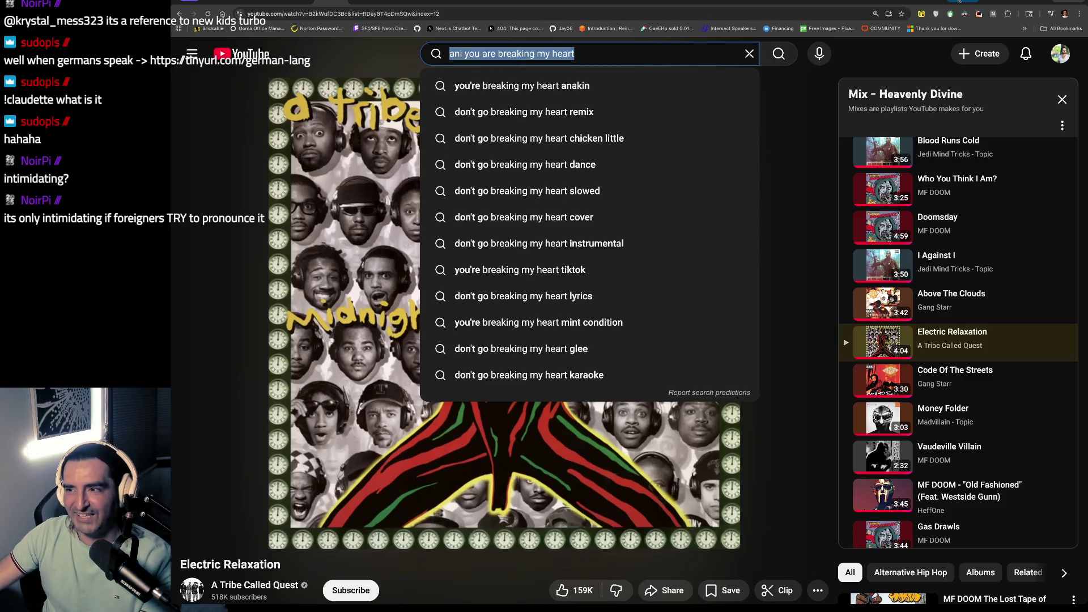
pyautogui.click(1000, 5)
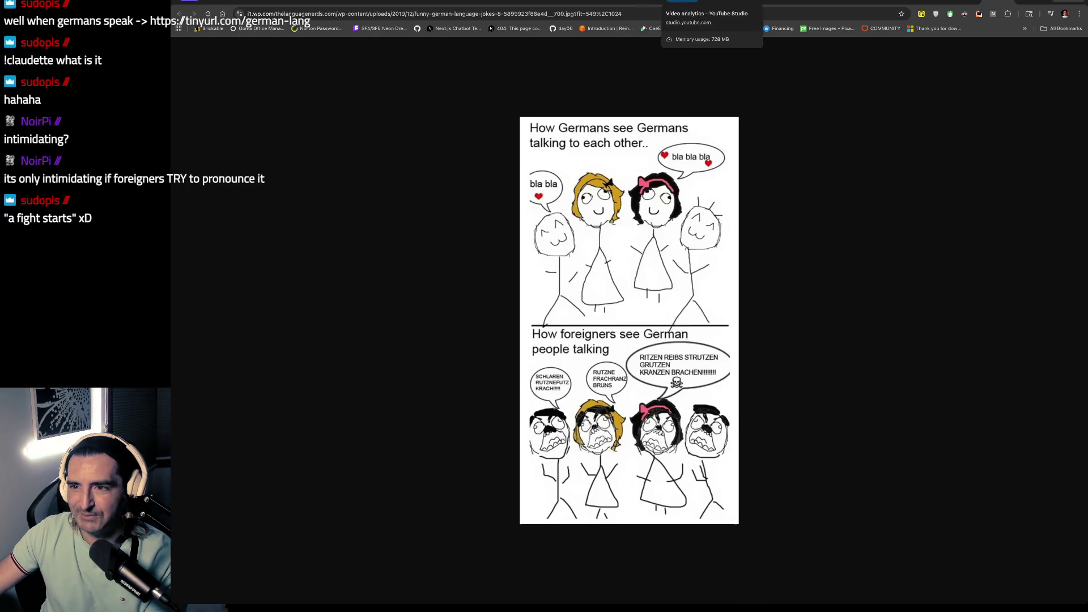
pyautogui.click(580, 2)
pyautogui.click(331, 3)
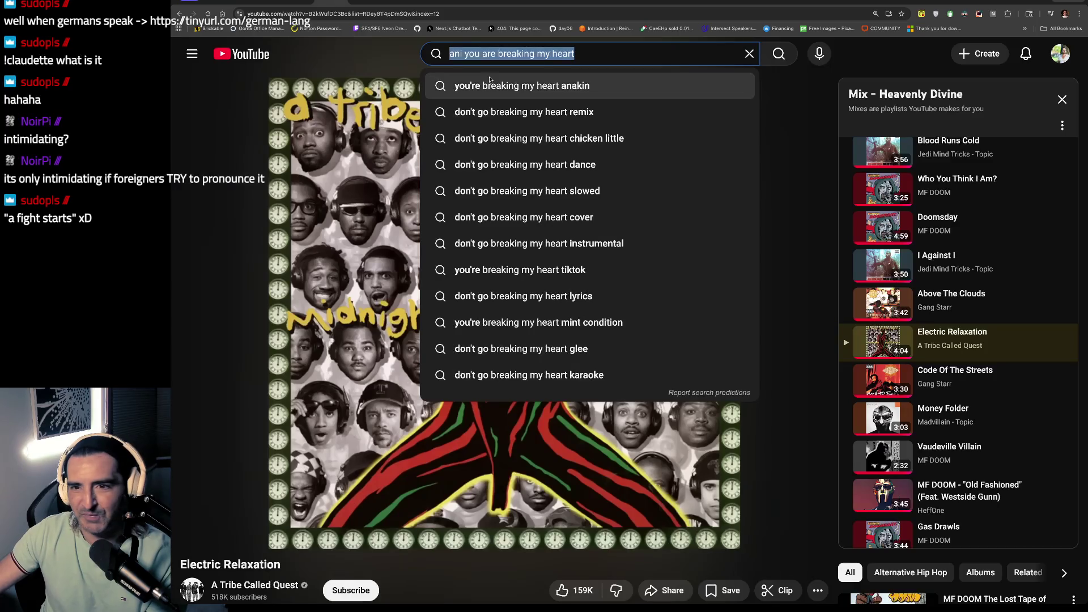
pyautogui.tripleClick(533, 53)
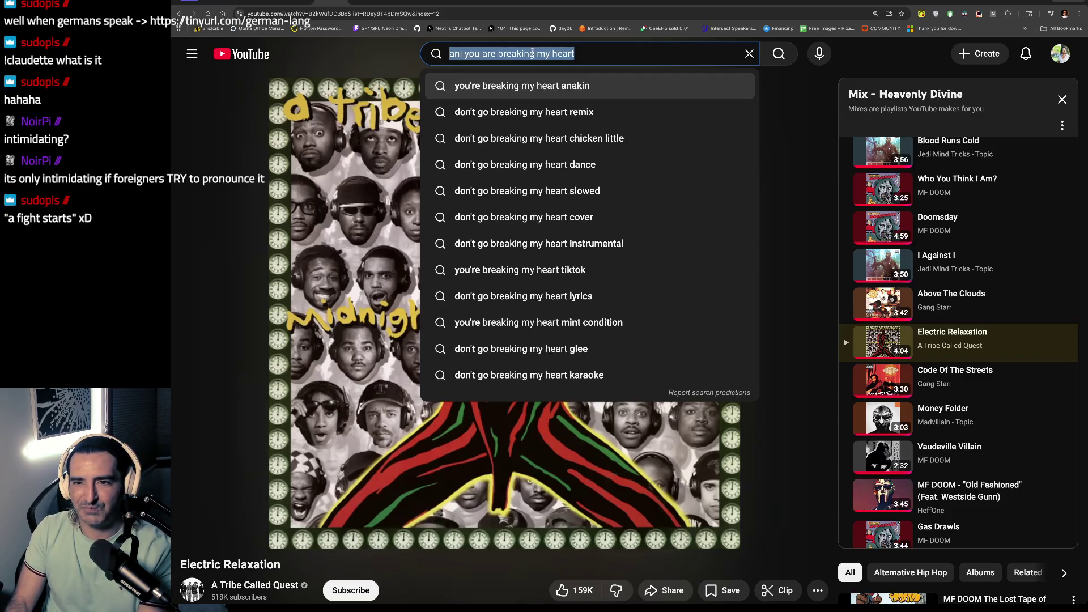
# Step: Search YouTube for 'canada trailer stole back' and play the 'HE STOLE MY TRAILER…' video
pyautogui.write('canada ')
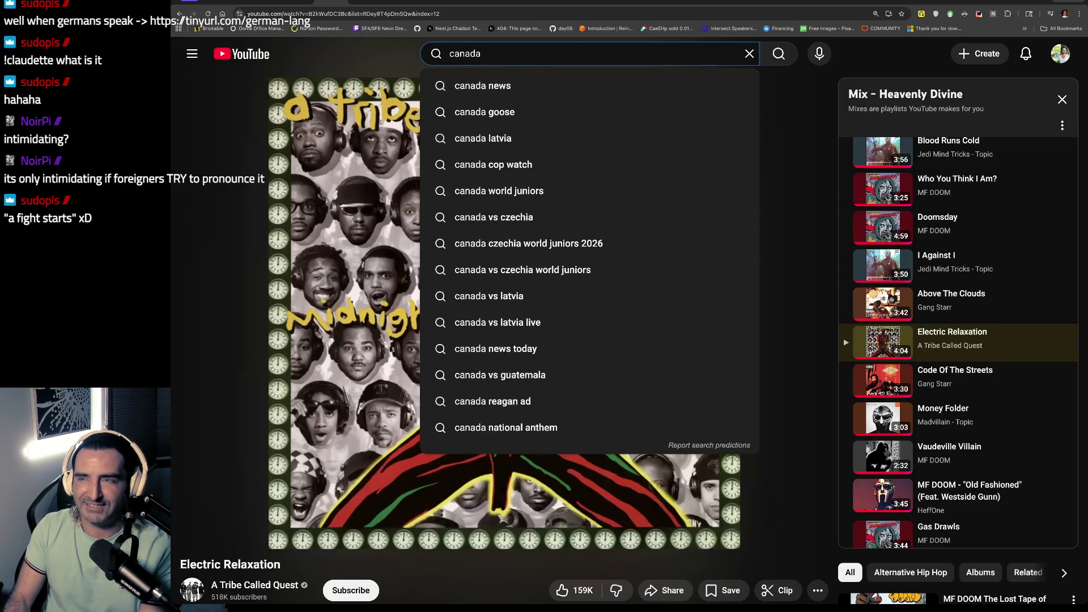
pyautogui.write('trailer stole')
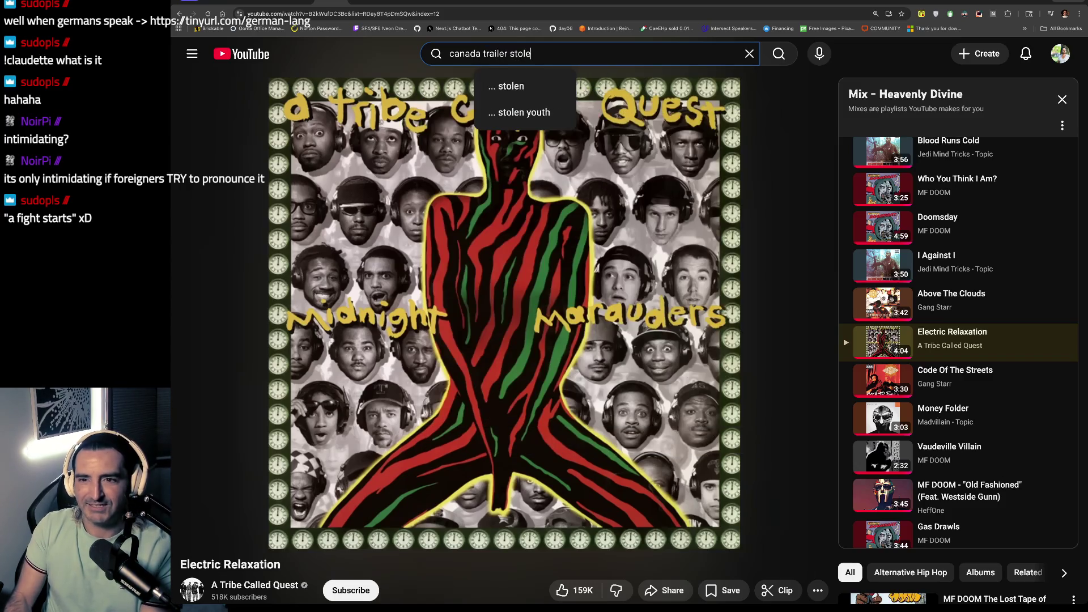
pyautogui.write(' back')
pyautogui.press('Return')
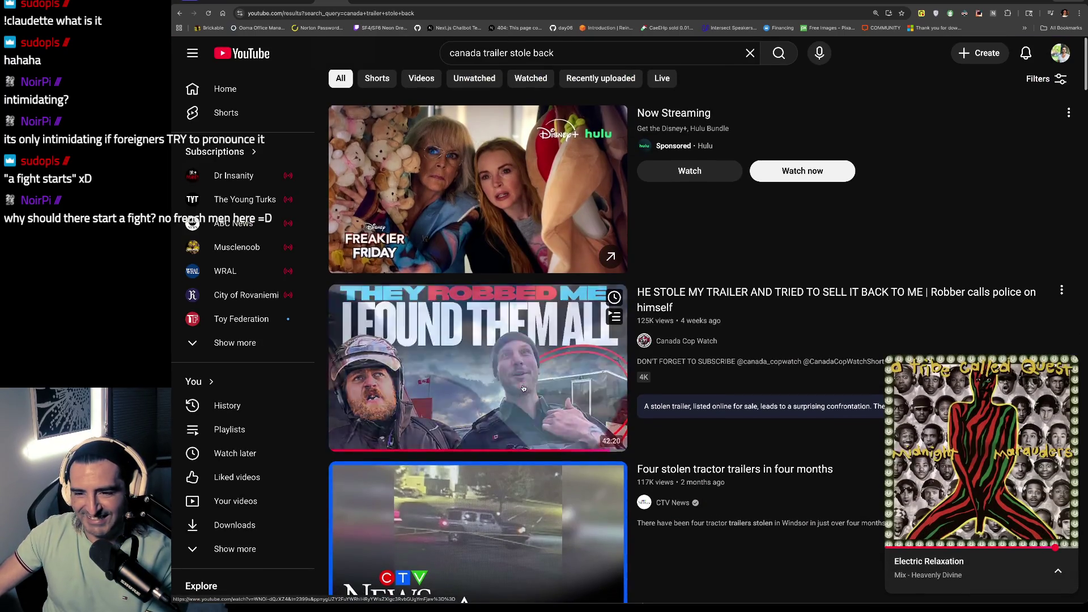
pyautogui.click(523, 388)
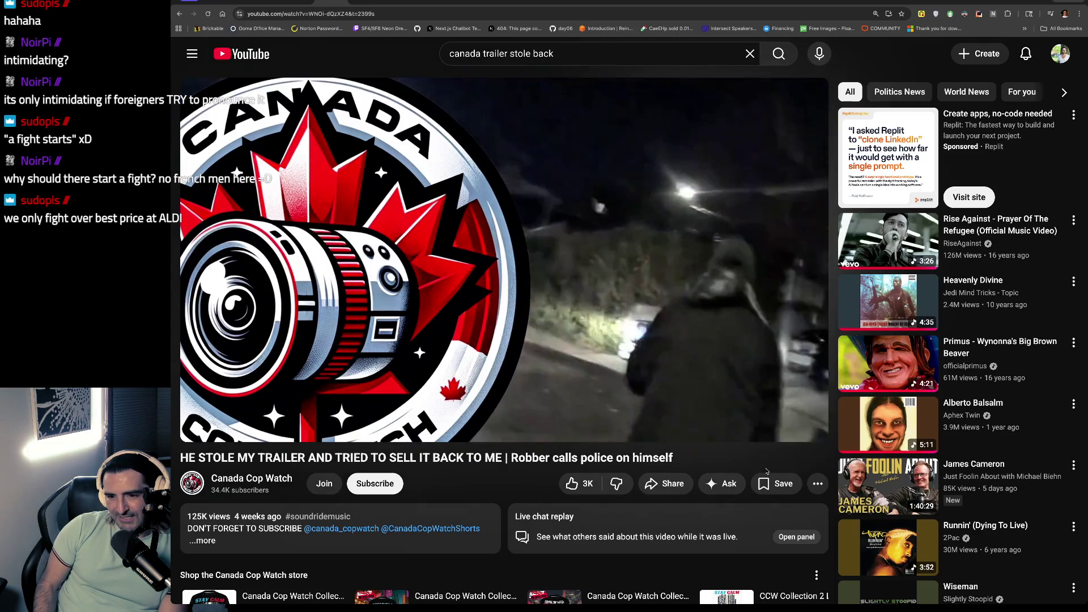
# Step: Pause and resume the trailer-theft video several times, then switch over to the terminal
pyautogui.click(646, 281)
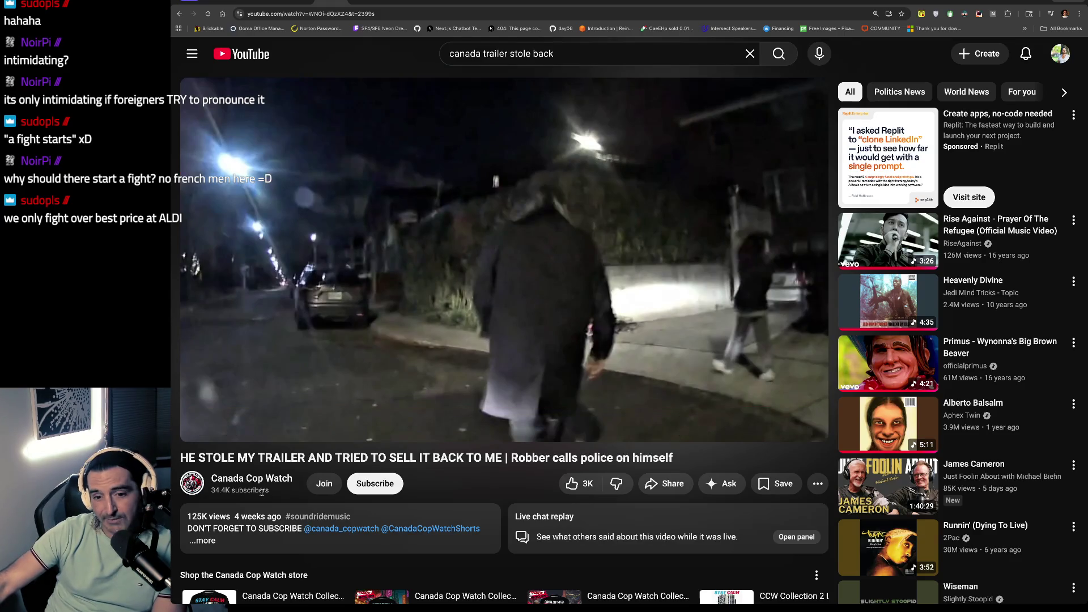
pyautogui.click(678, 292)
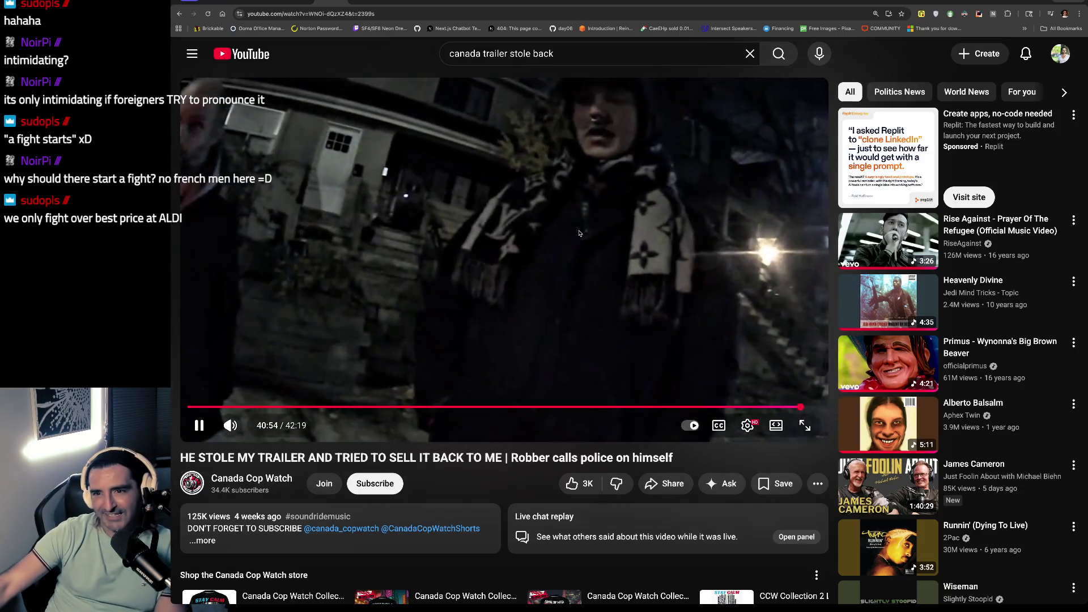
pyautogui.click(579, 206)
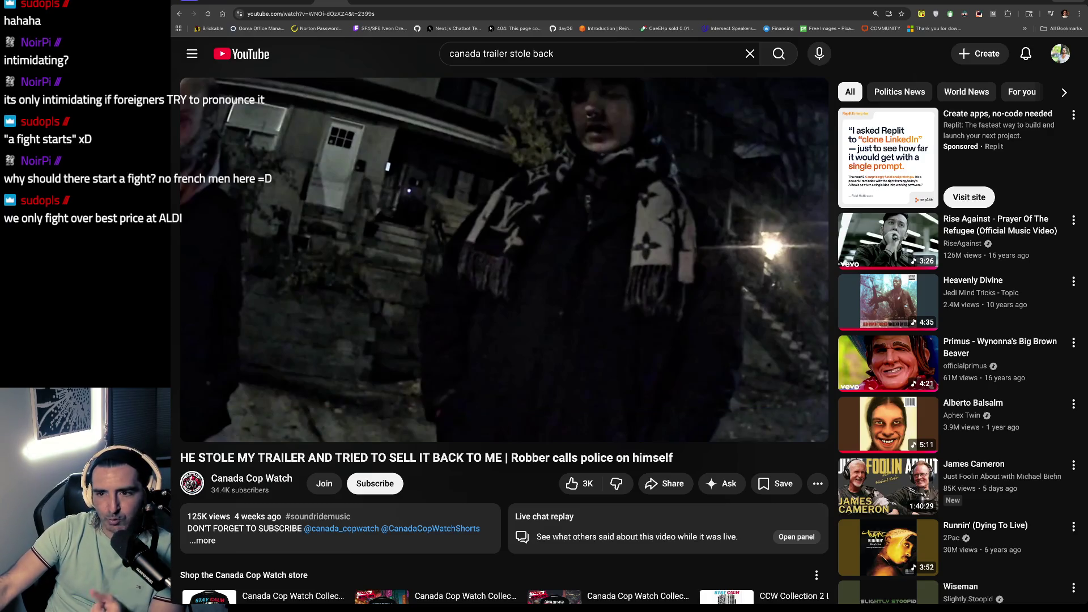
pyautogui.moveTo(569, 187)
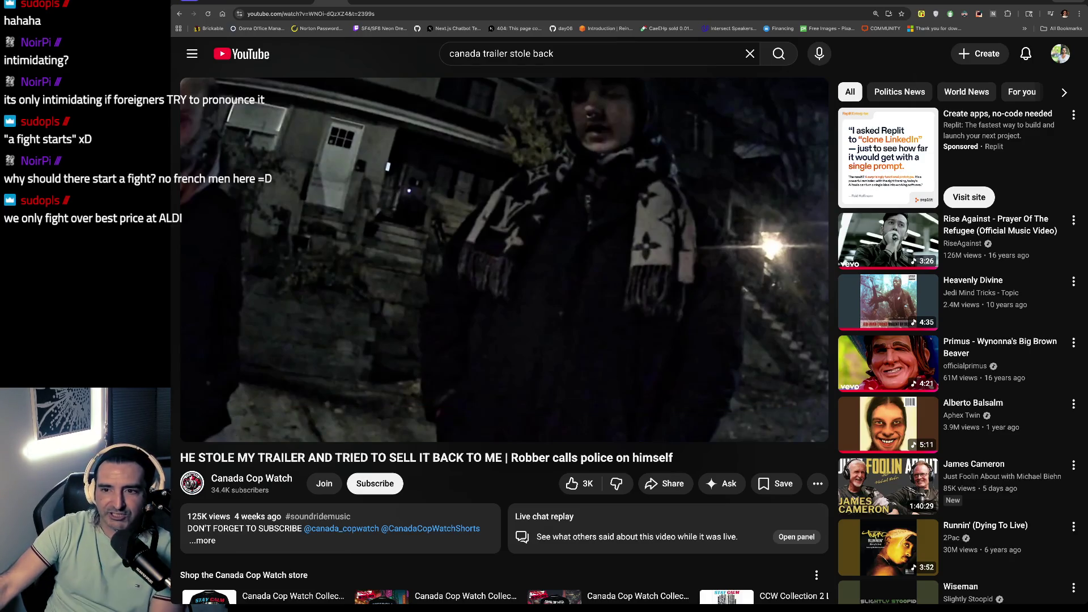
pyautogui.moveTo(606, 161)
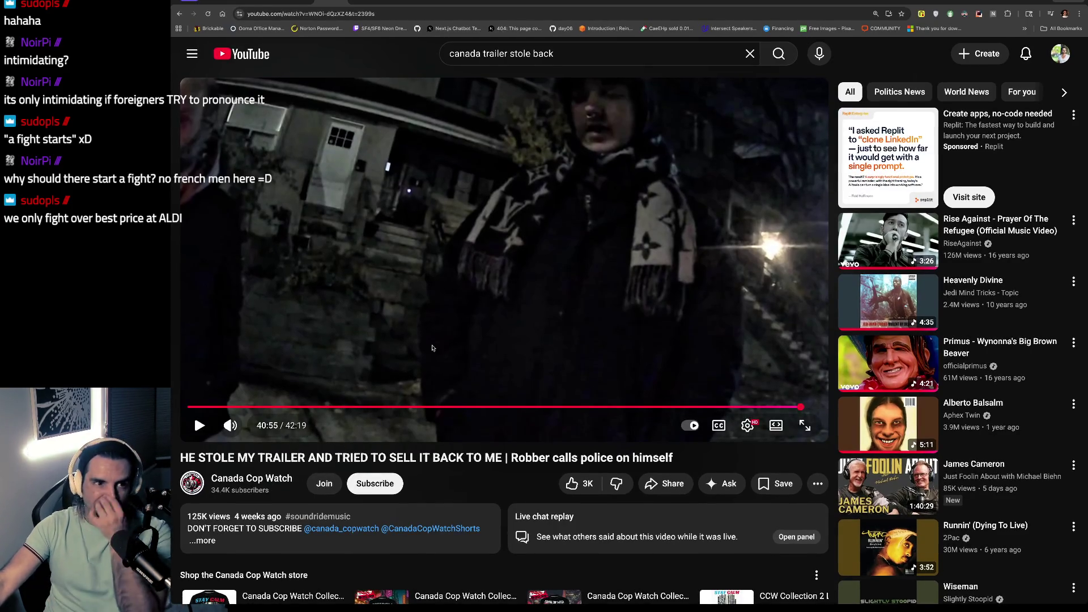
pyautogui.click(468, 310)
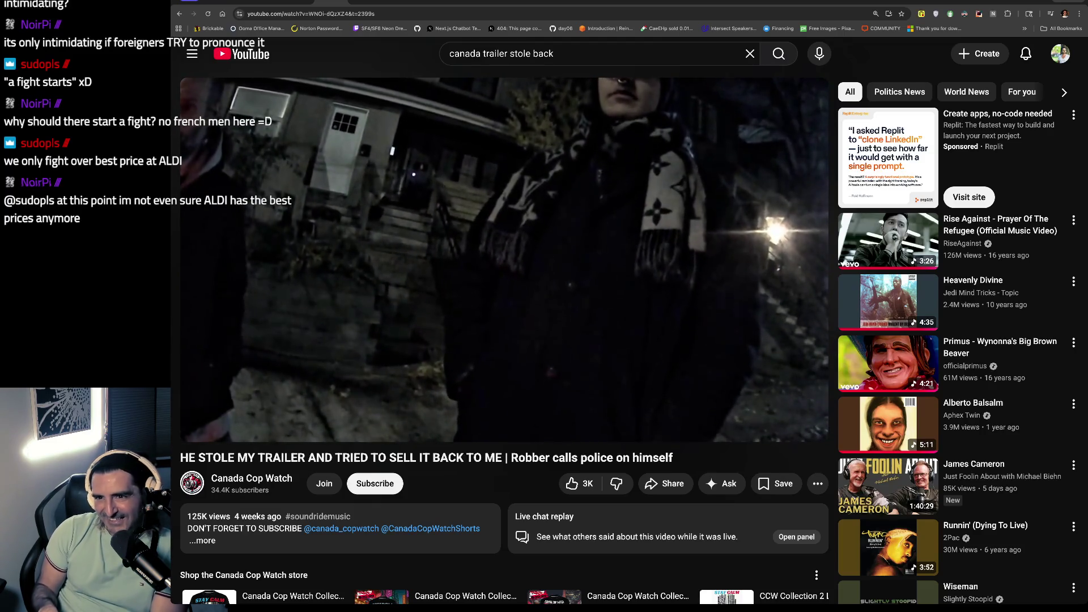
pyautogui.click(652, 309)
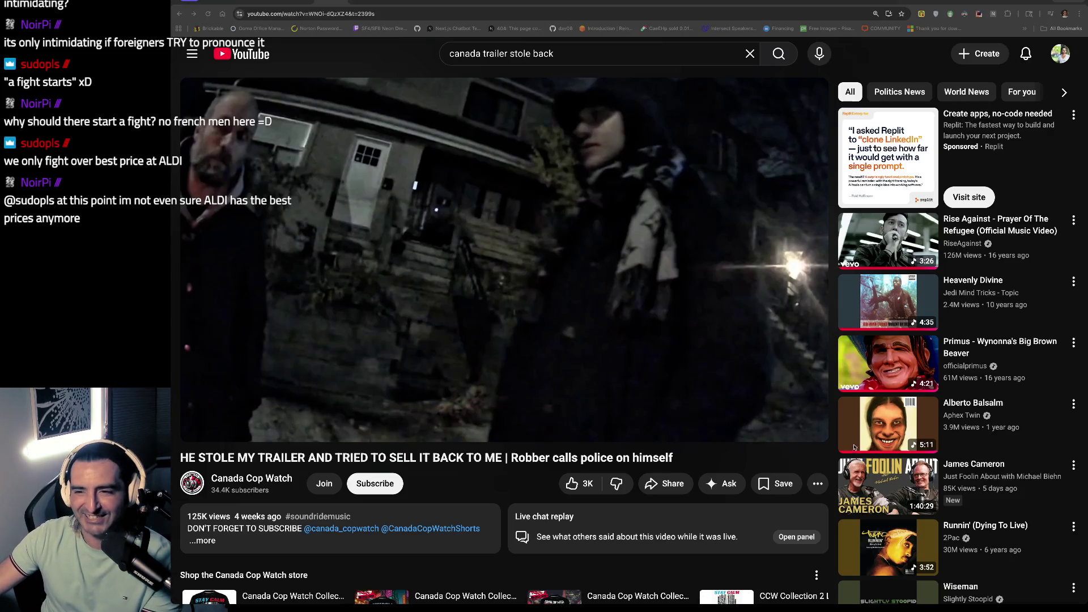
pyautogui.press('super+Tab')
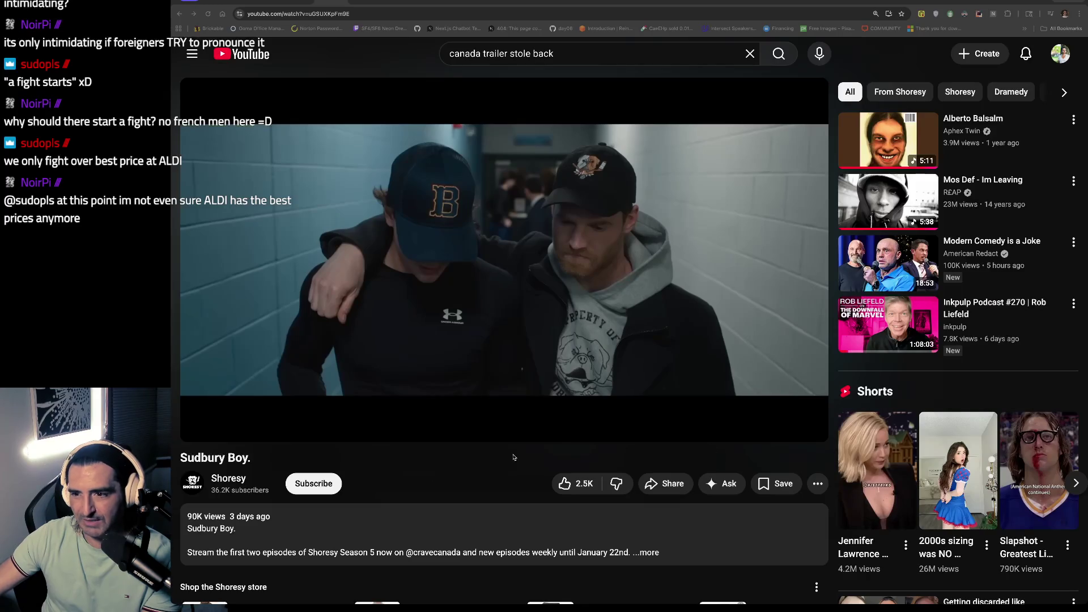
# Step: Play the Shoresy 'Sudbury Boy.' clip from 0:50 and pause it at about 1:35
pyautogui.moveTo(208, 419)
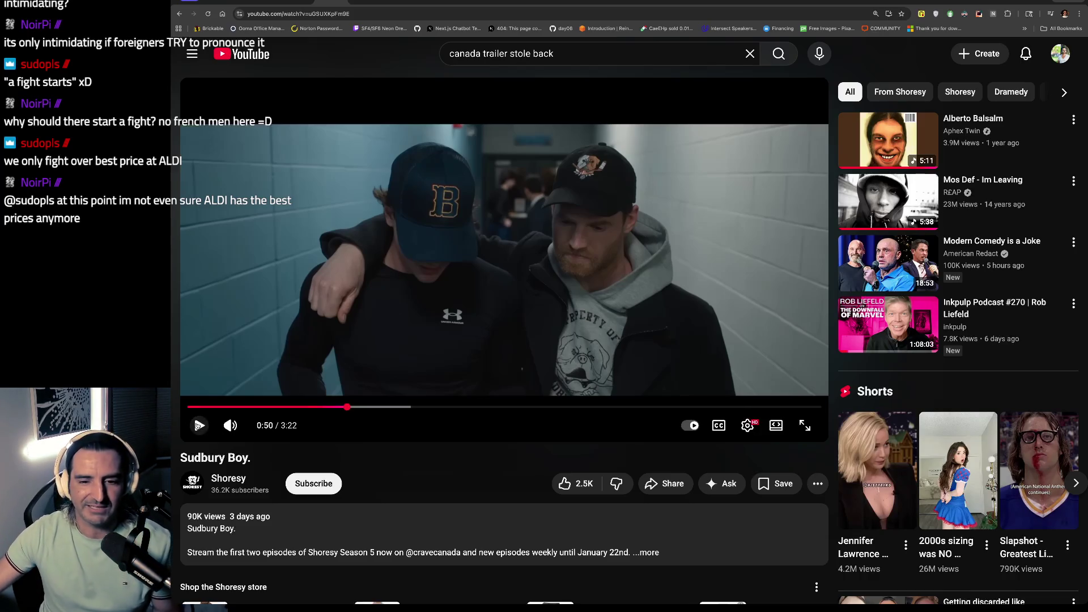
pyautogui.click(199, 425)
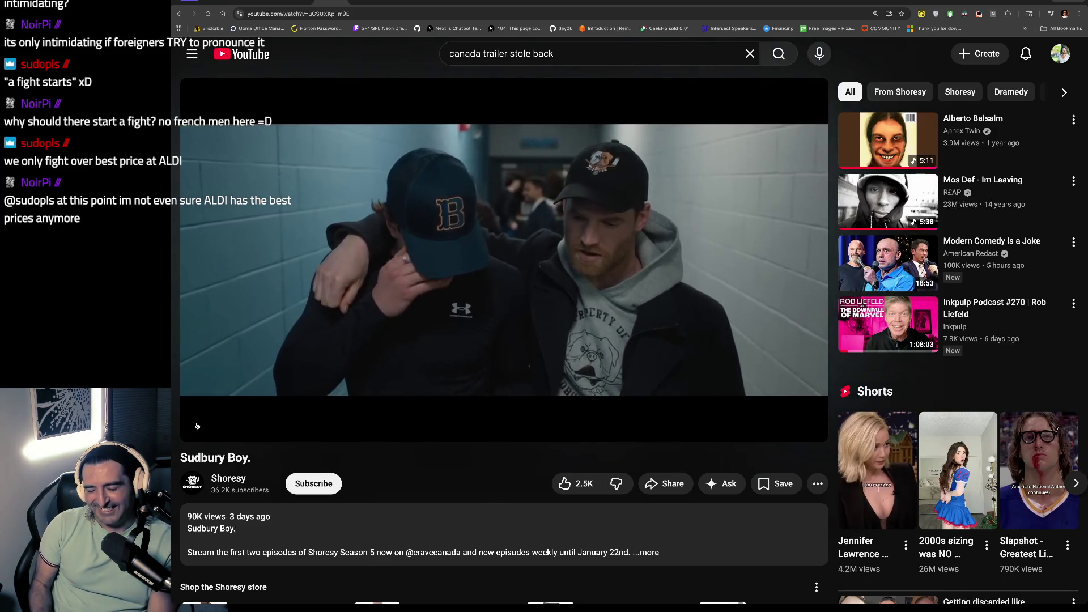
pyautogui.moveTo(315, 349)
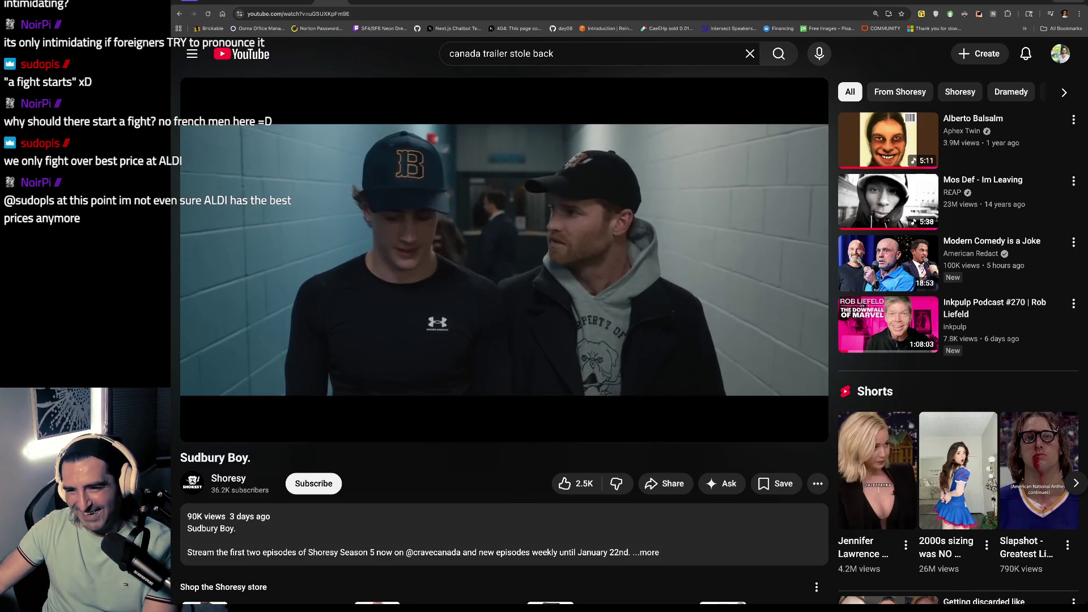
pyautogui.moveTo(374, 318)
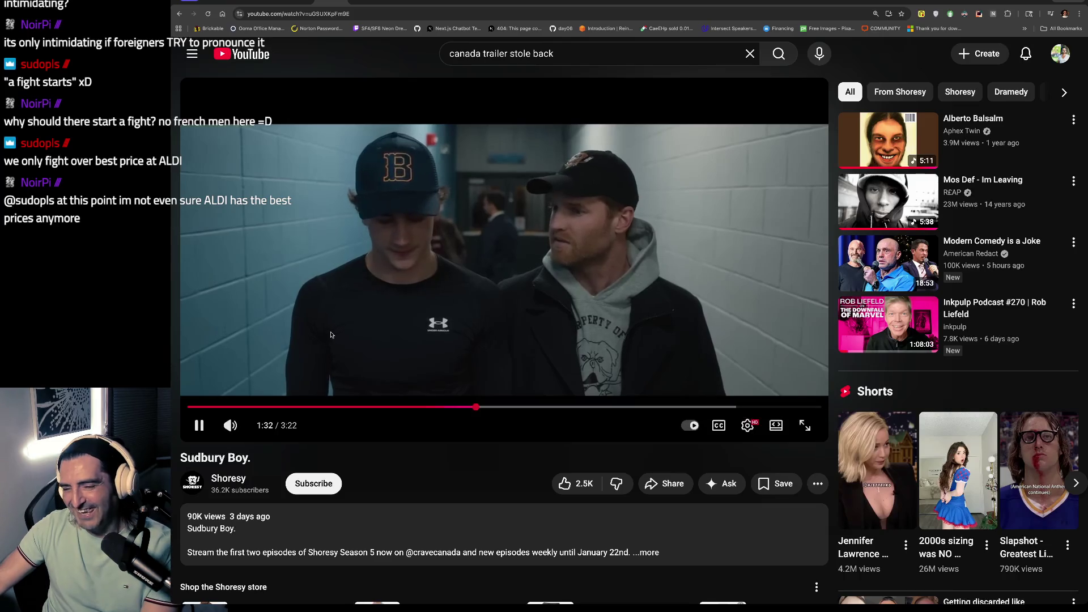
pyautogui.click(374, 318)
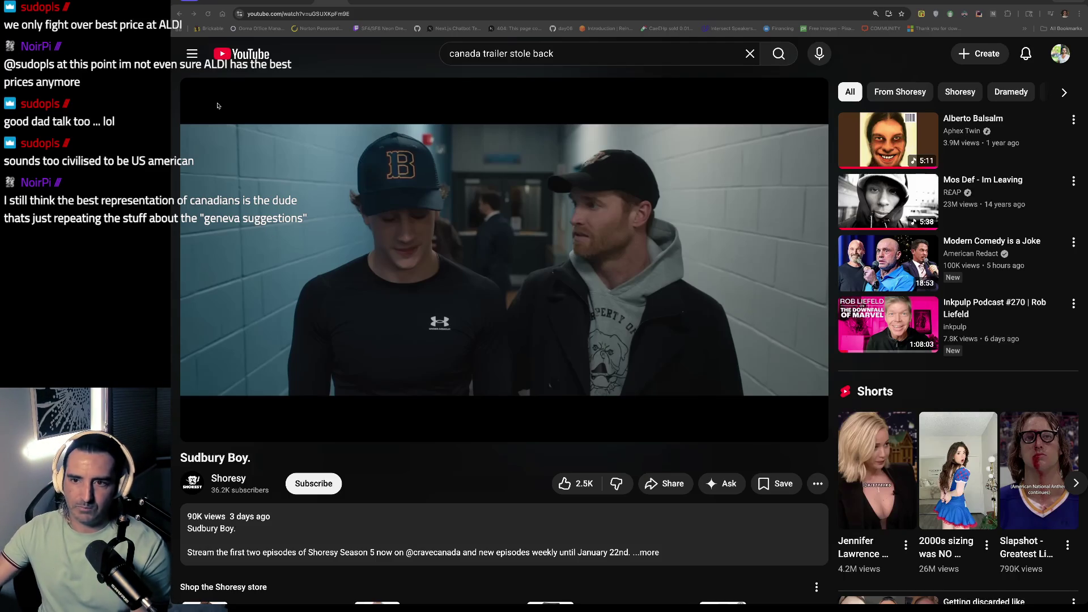
# Step: Replace the YouTube search query with 'fargo' and run the search
pyautogui.doubleClick(513, 53)
pyautogui.tripleClick(512, 52)
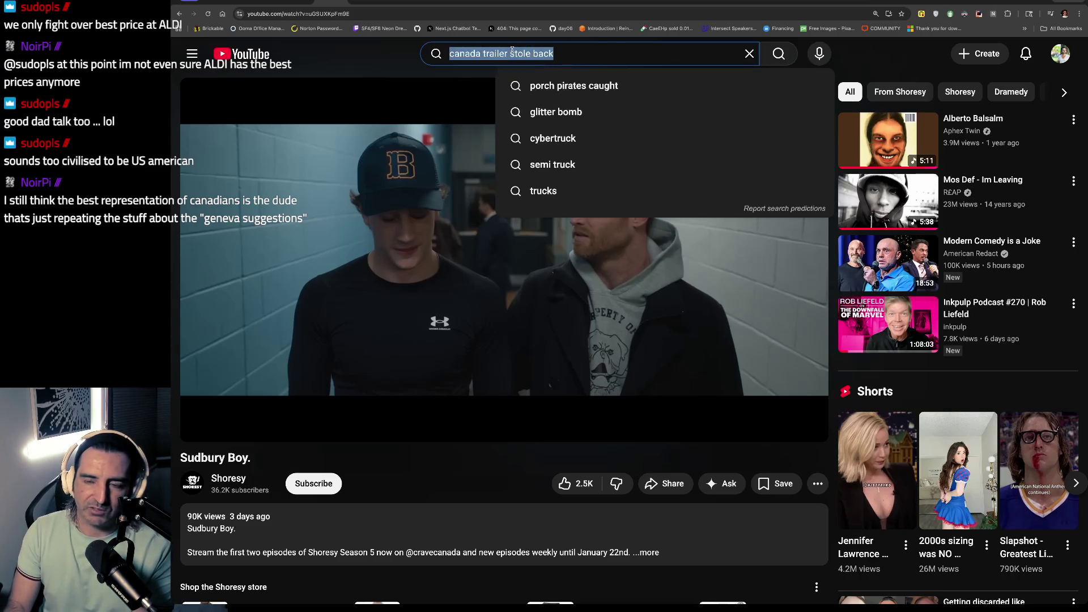
pyautogui.write('fargo')
pyautogui.press('Return')
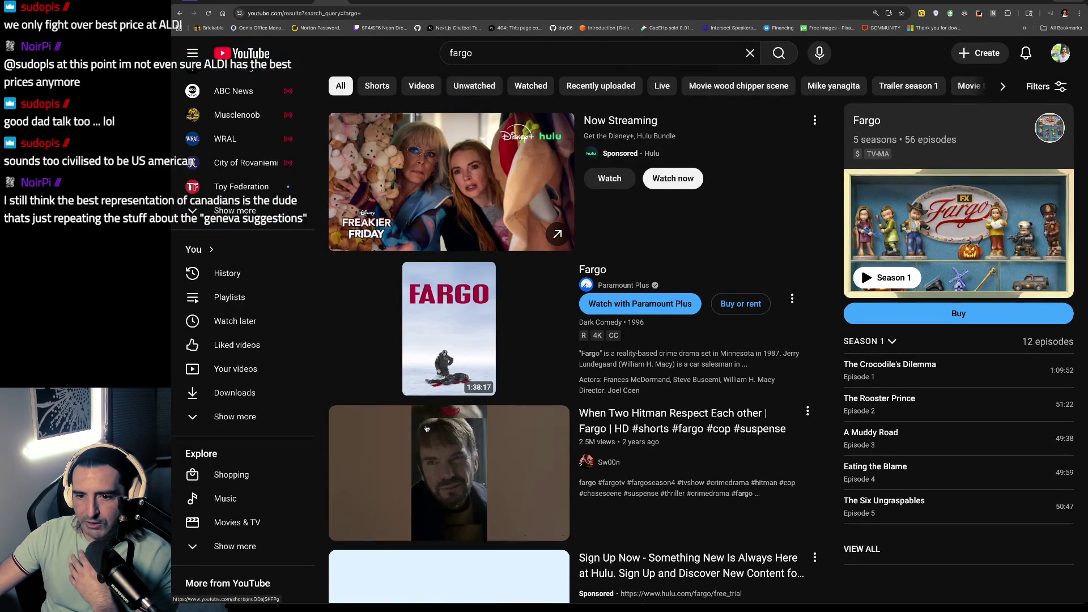
# Step: Open the Fargo (1996) Official Trailer, jump to about 0:19, then pause it
pyautogui.scroll(-7, 427, 429)
pyautogui.click(437, 455)
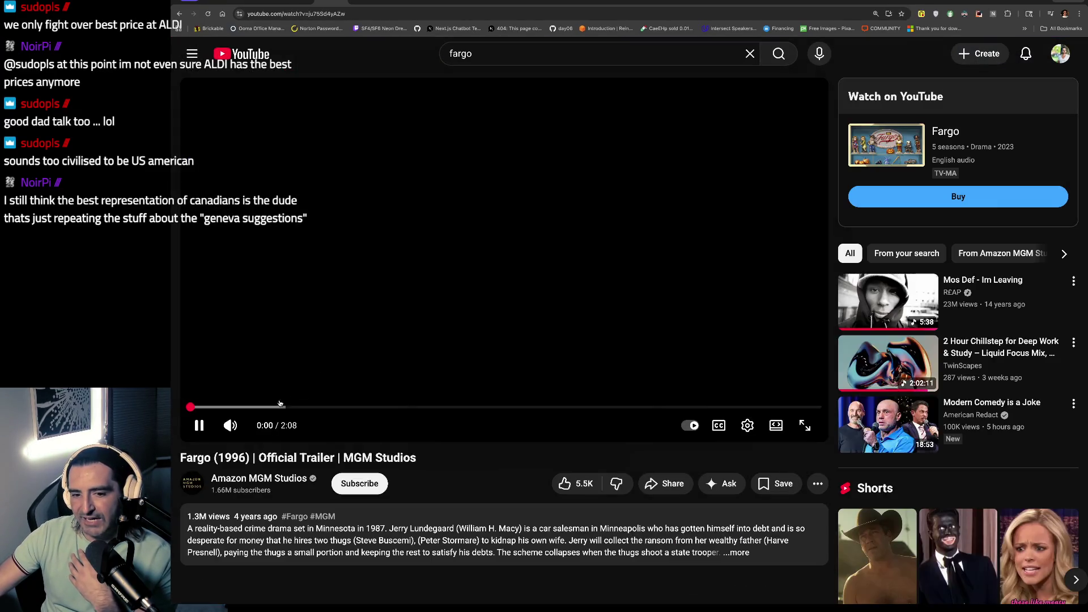
pyautogui.click(282, 406)
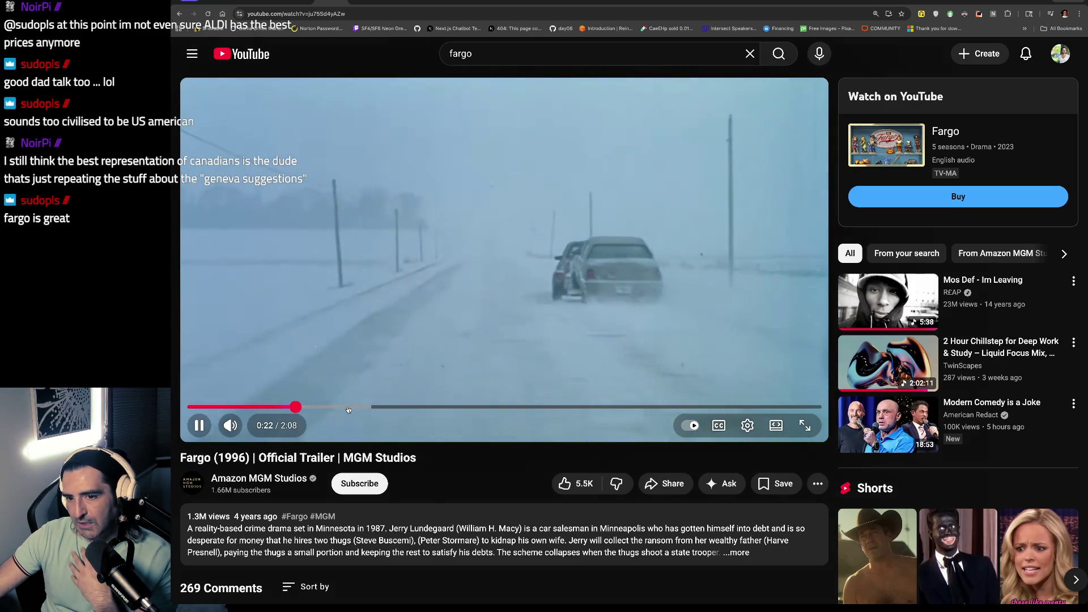
pyautogui.click(665, 161)
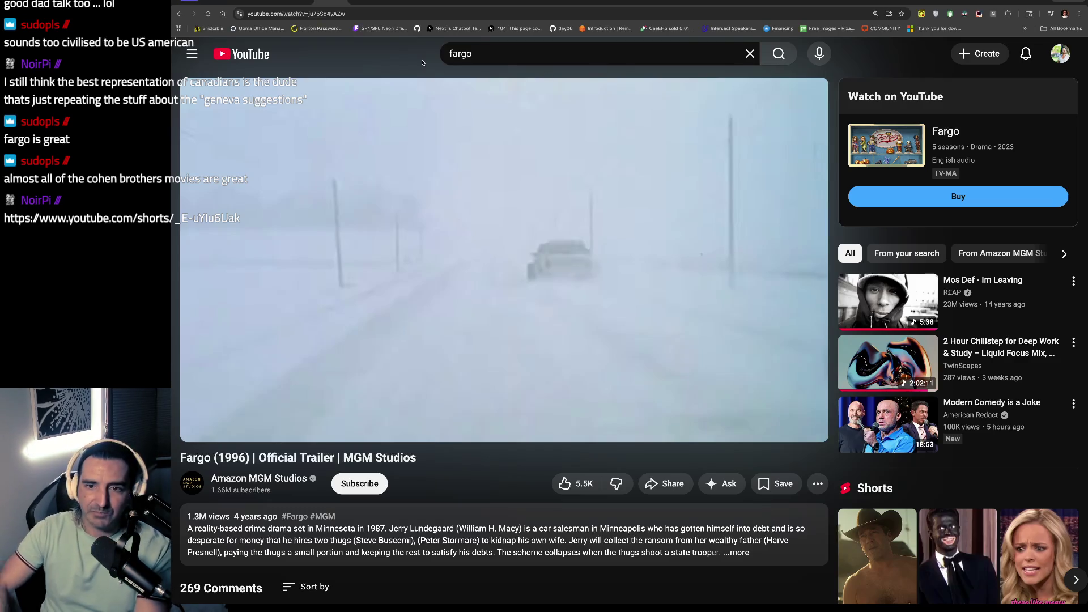
# Step: Search Google for 'cohen brothers films' and scroll the results
pyautogui.hotkey('ctrl', 'l')
pyautogui.write('cohen ')
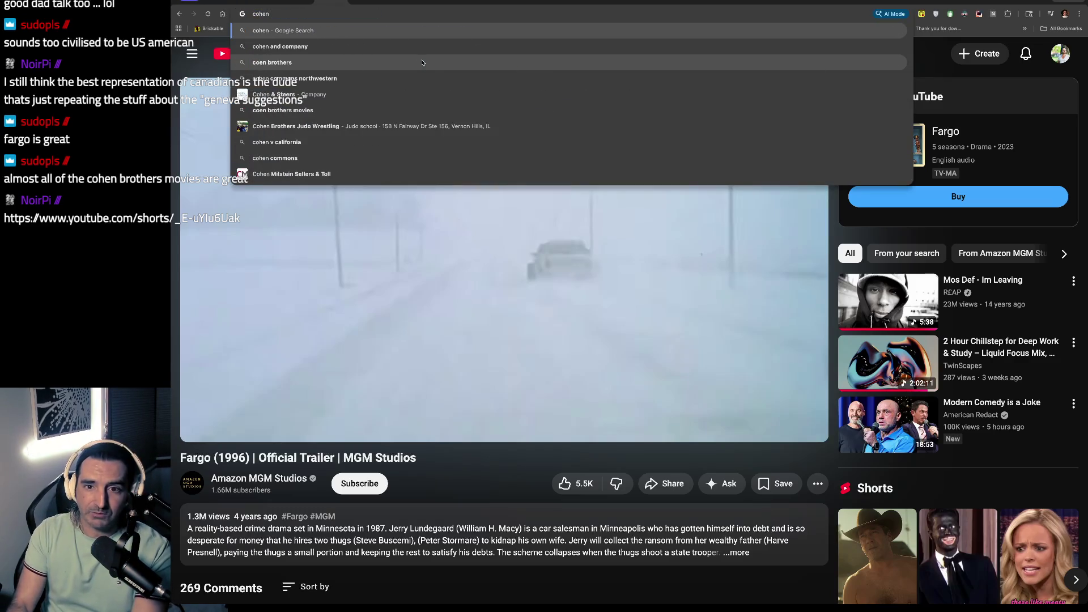
pyautogui.write('brothers films')
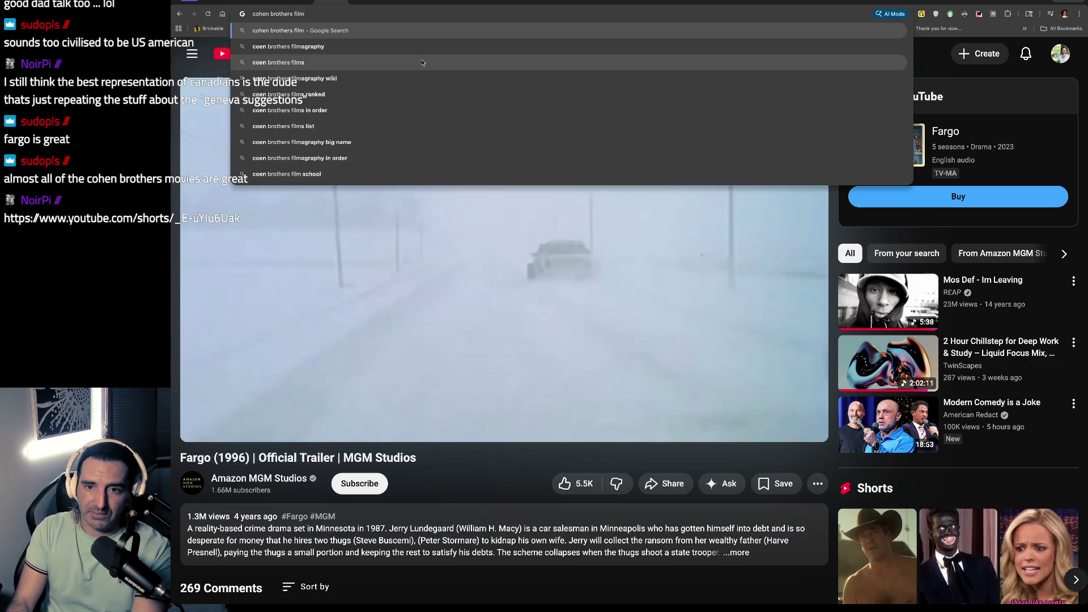
pyautogui.press('Return')
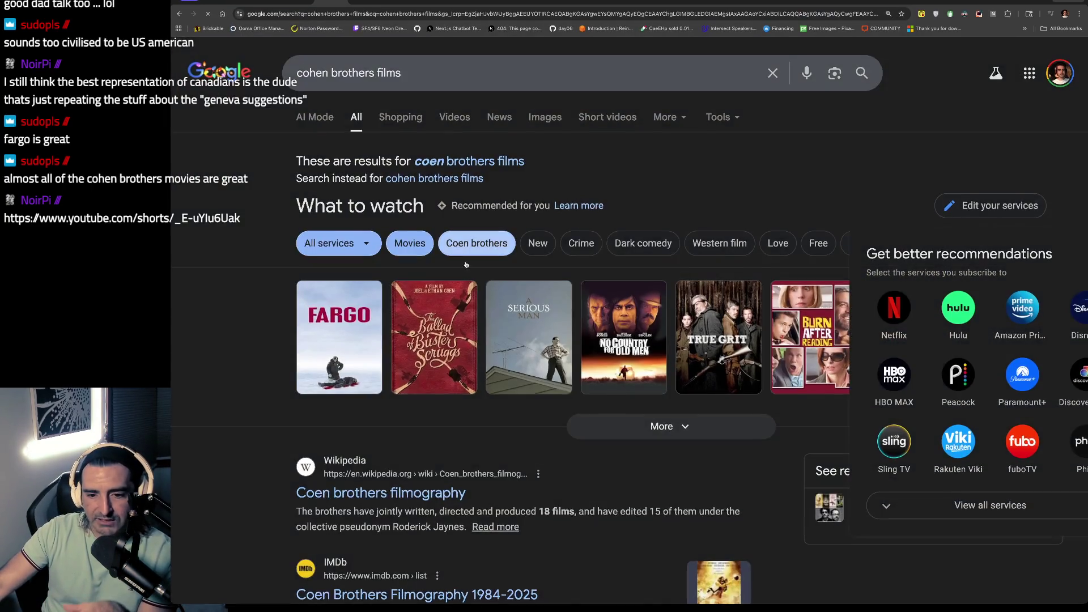
pyautogui.scroll(-2, 465, 266)
pyautogui.scroll(-2, 465, 265)
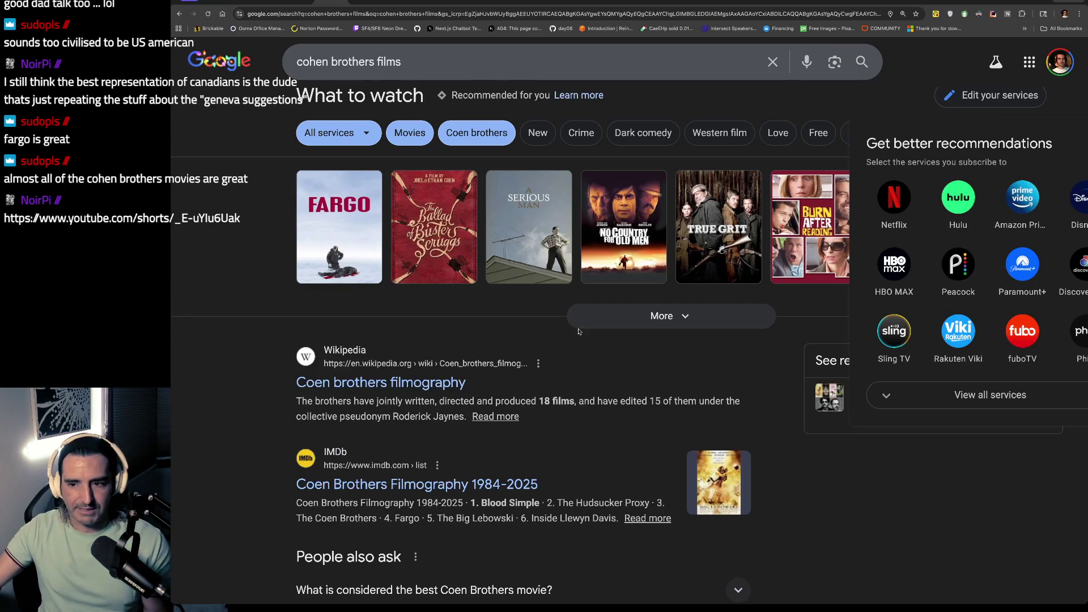
# Step: Expand the Coen brothers film grid, view Drive-Away Dolls, then return to YouTube Studio analytics
pyautogui.click(649, 316)
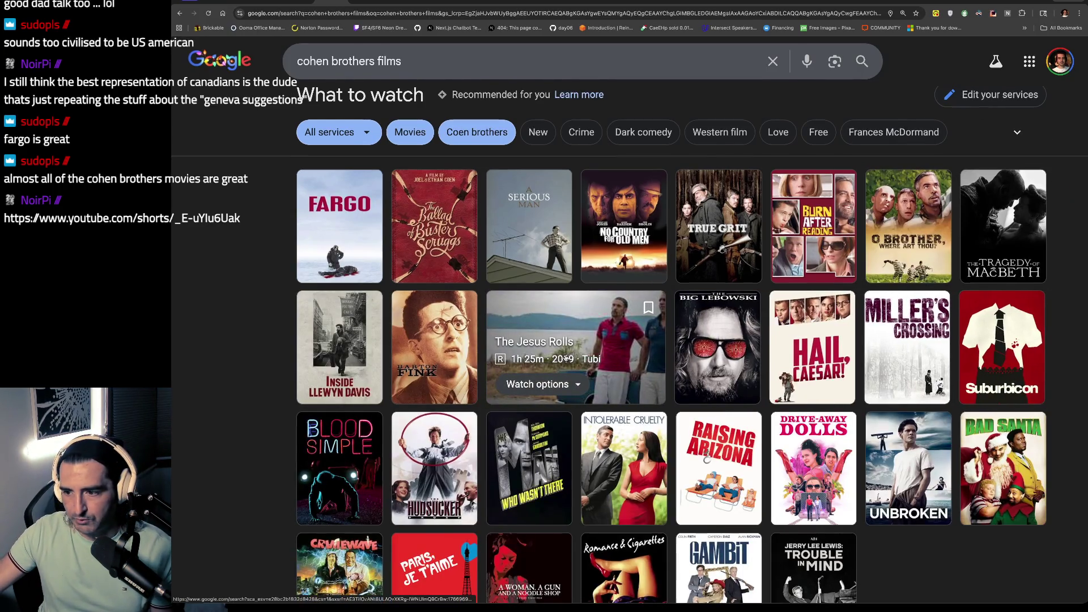
pyautogui.scroll(-3, 566, 358)
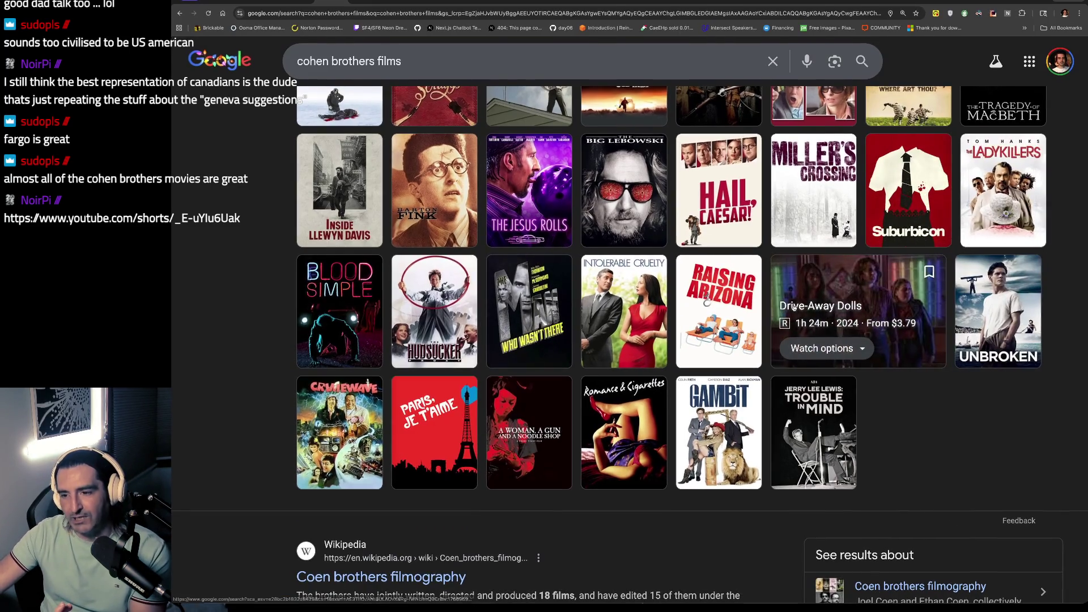
pyautogui.click(832, 310)
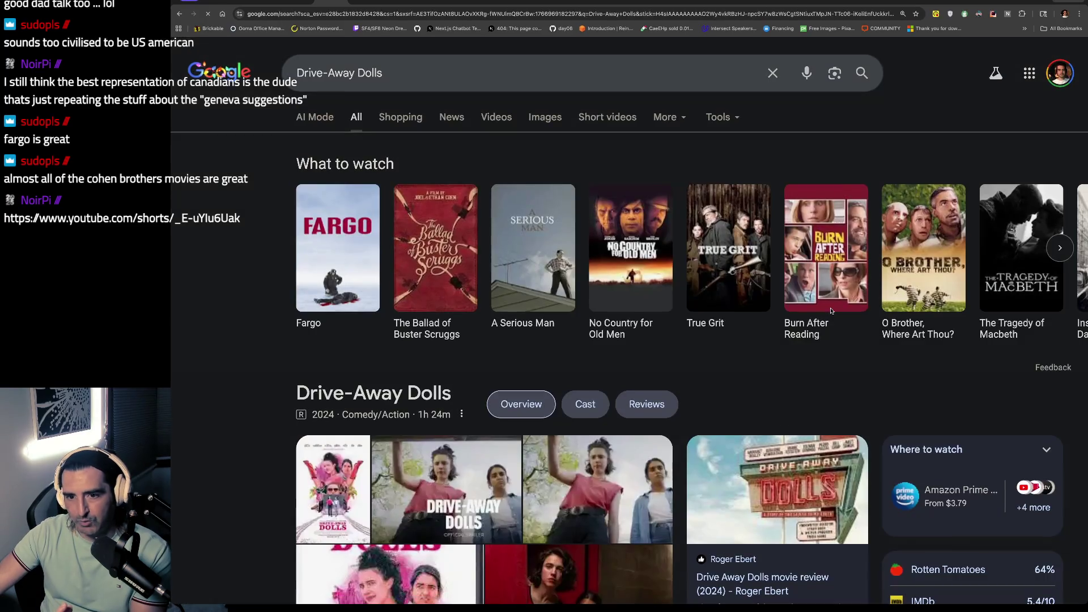
pyautogui.scroll(-2, 419, 385)
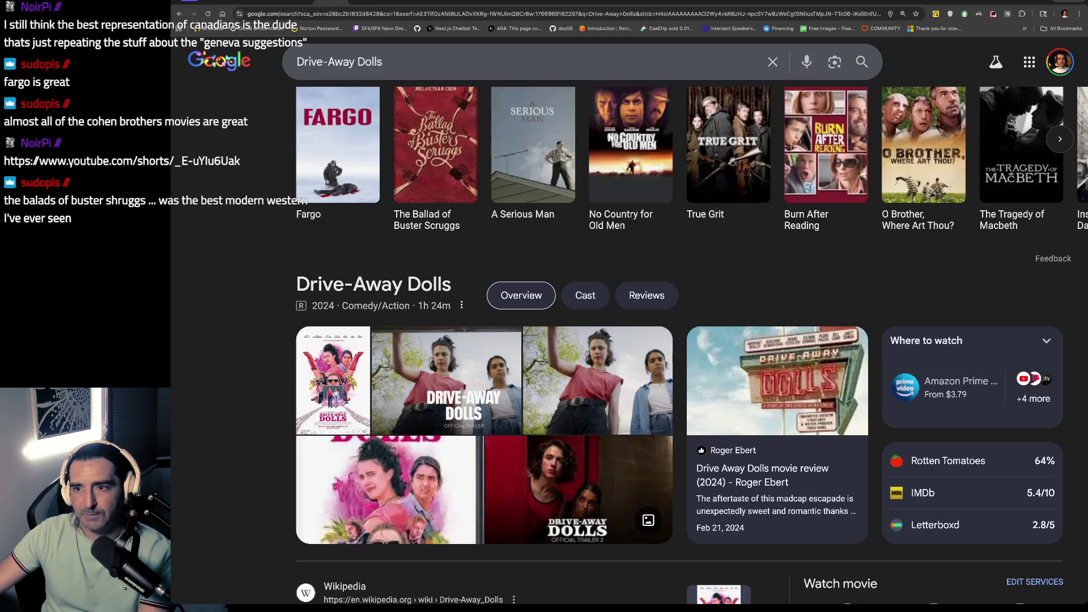
pyautogui.click(689, 1)
pyautogui.click(547, 51)
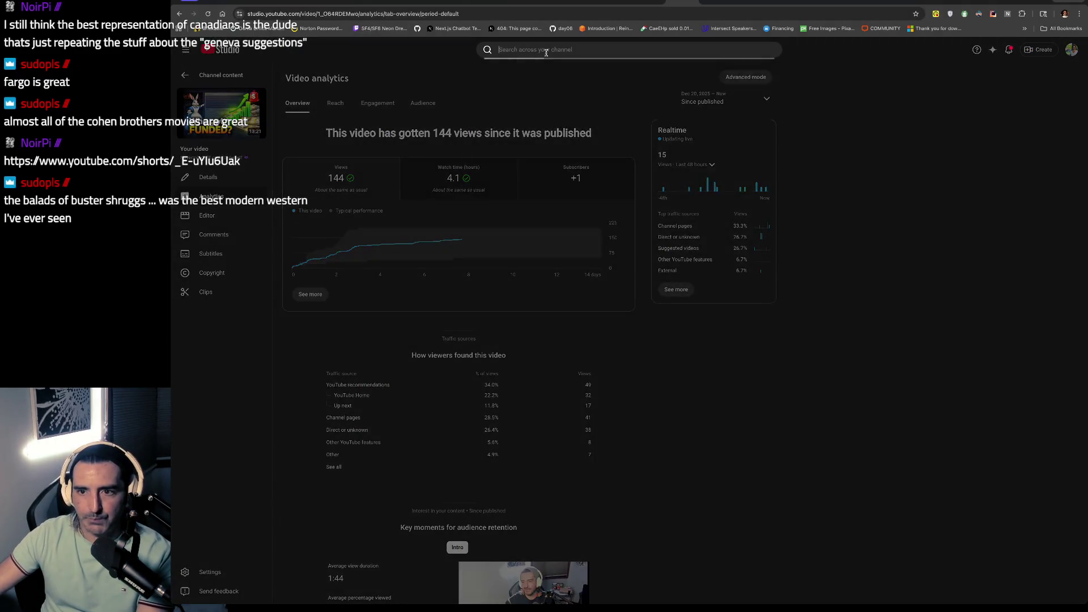
# Step: Load the pasted YouTube watch page and search YouTube for 'drive by dolls'
pyautogui.hotkey('ctrl', 'l')
pyautogui.hotkey('ctrl', 'v')
pyautogui.press('Return')
pyautogui.click(547, 55)
pyautogui.write('d')
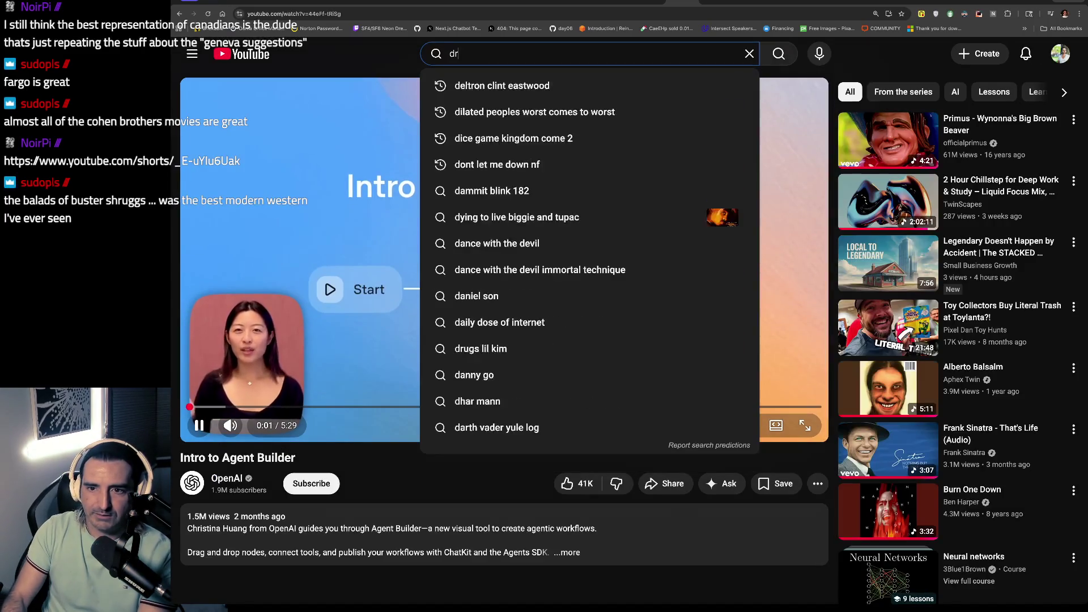
pyautogui.write('rive by t')
pyautogui.press('BackSpace')
pyautogui.write('dolsl')
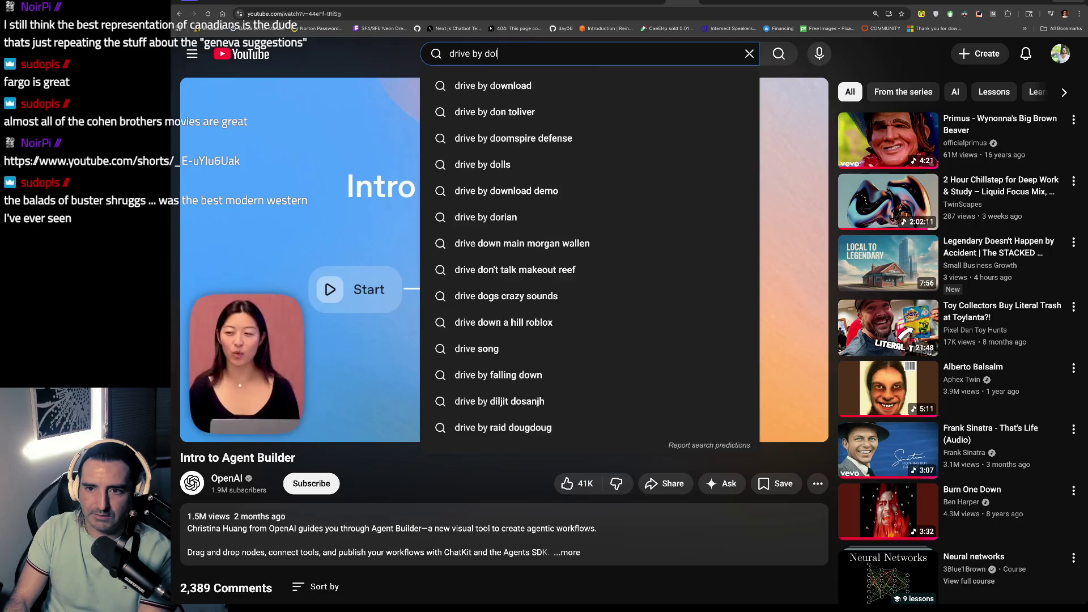
pyautogui.press('Return')
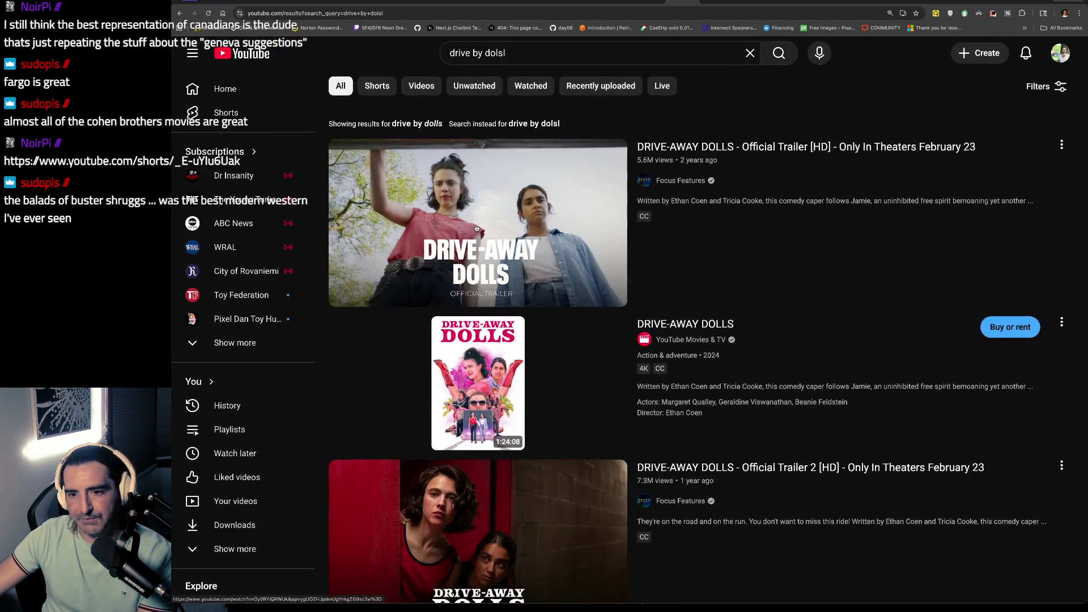
# Step: Watch the Drive-Away Dolls official trailer from the start with pauses, then switch to the Yahoo article
pyautogui.click(481, 221)
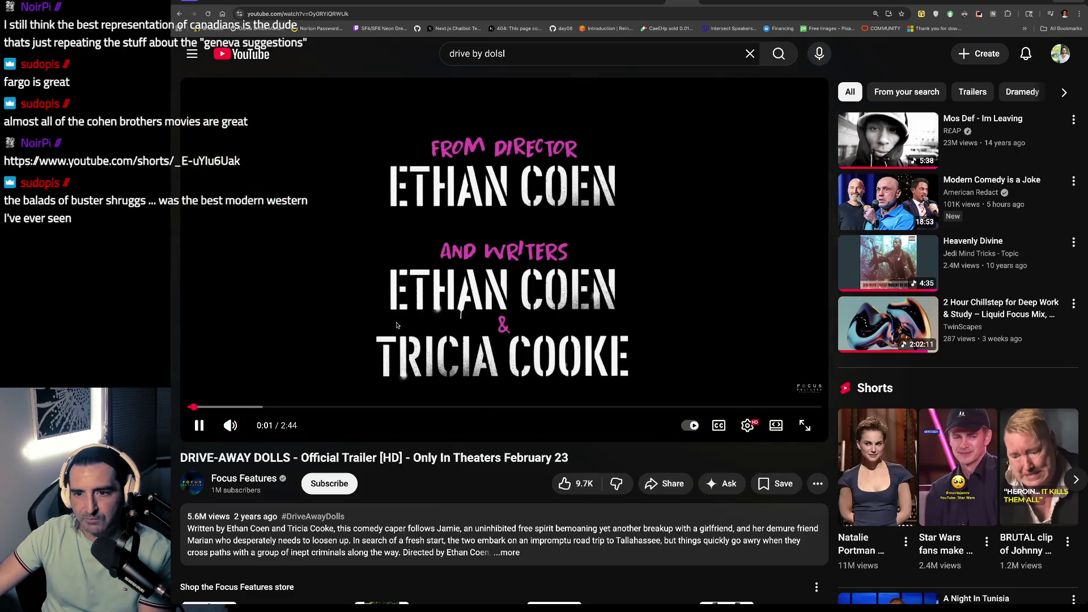
pyautogui.click(396, 324)
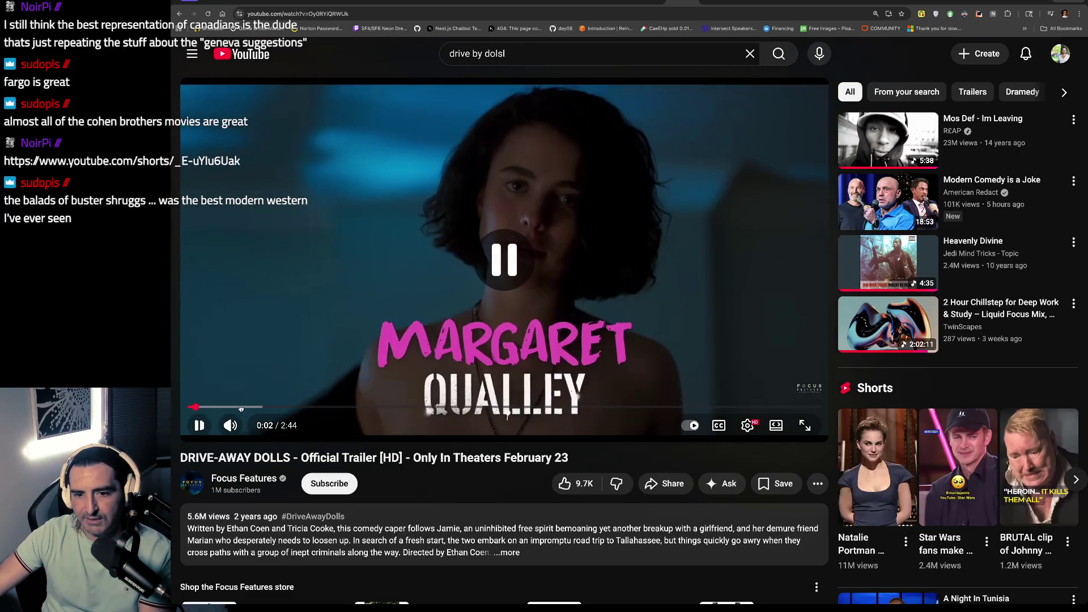
pyautogui.click(192, 407)
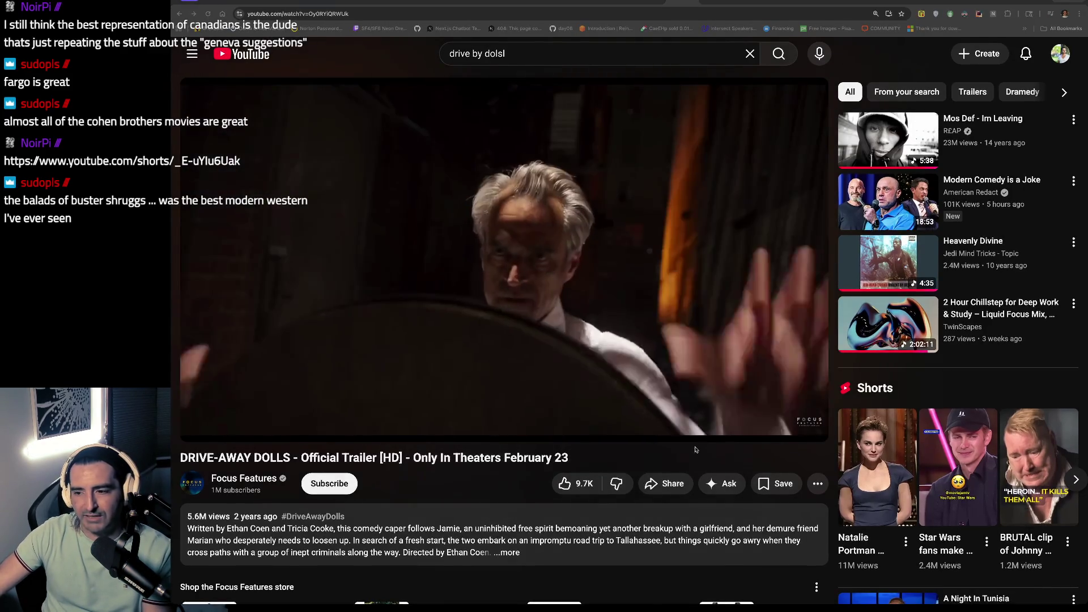
pyautogui.click(413, 328)
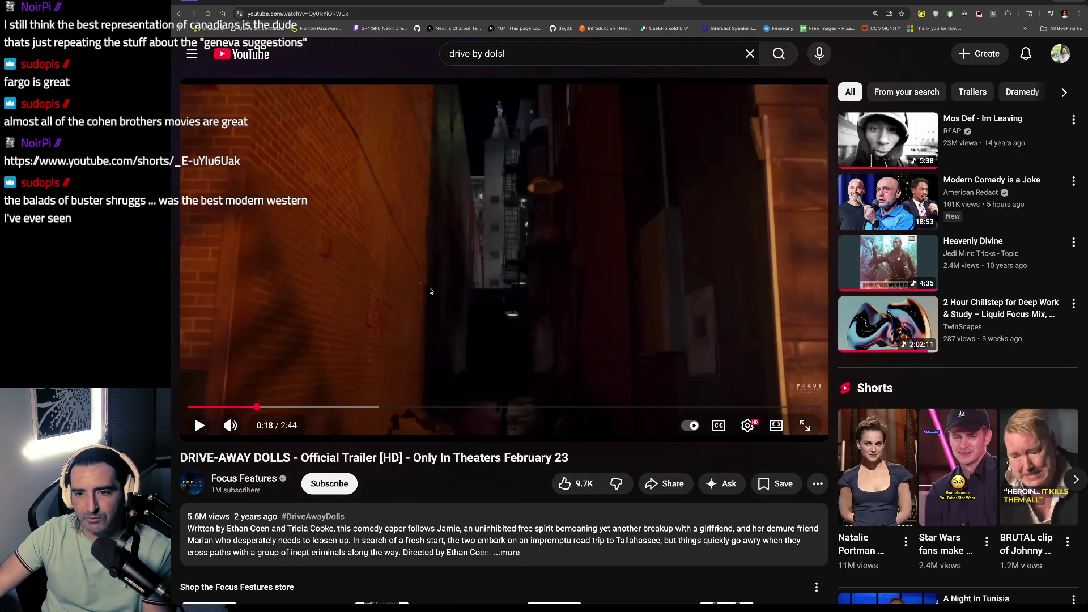
pyautogui.click(526, 265)
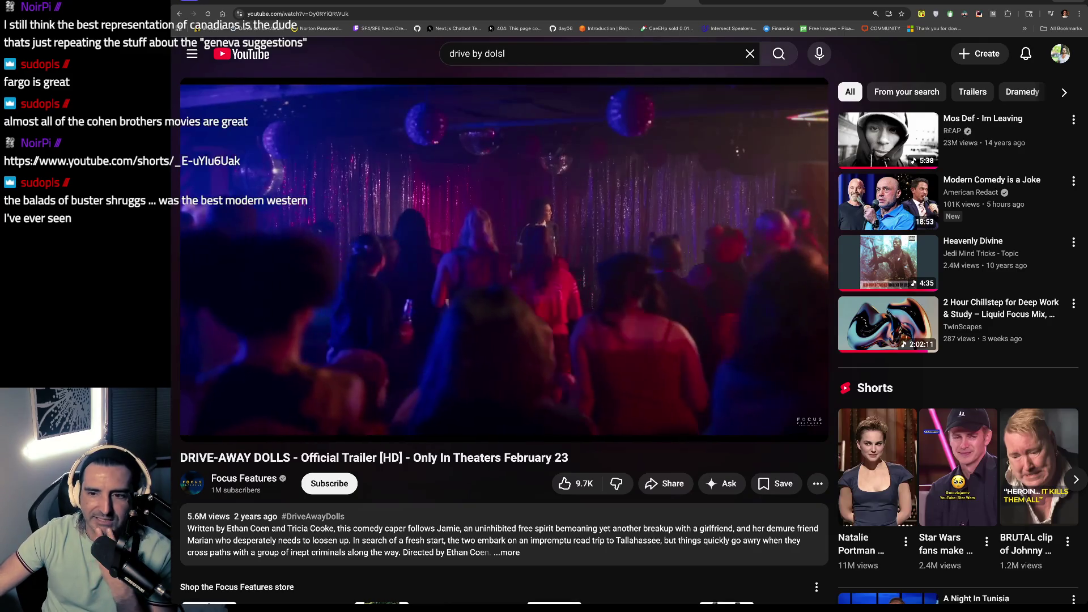
pyautogui.press('space')
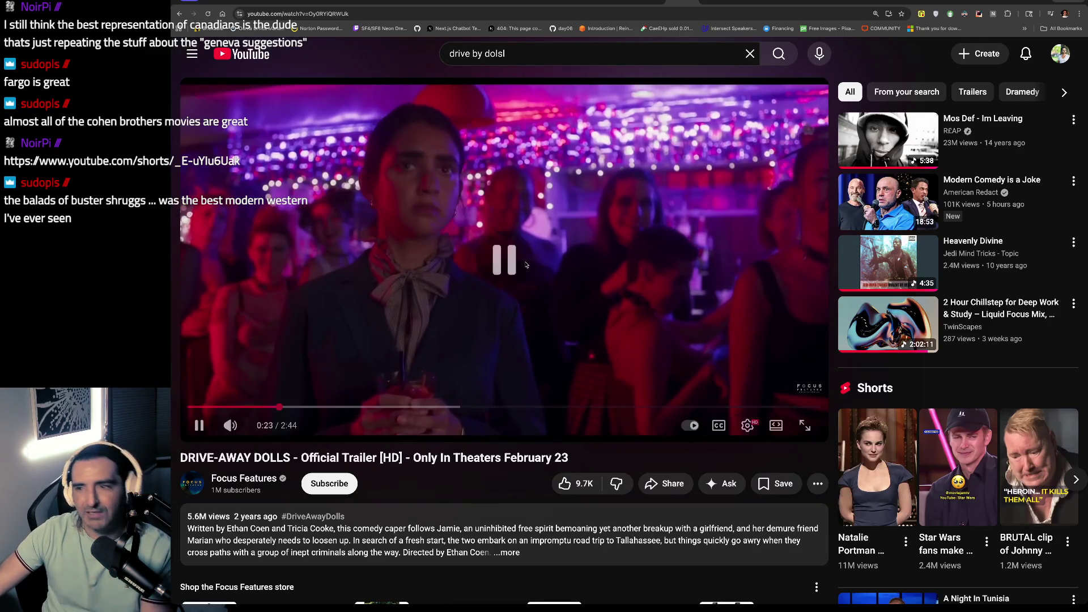
pyautogui.click(692, 2)
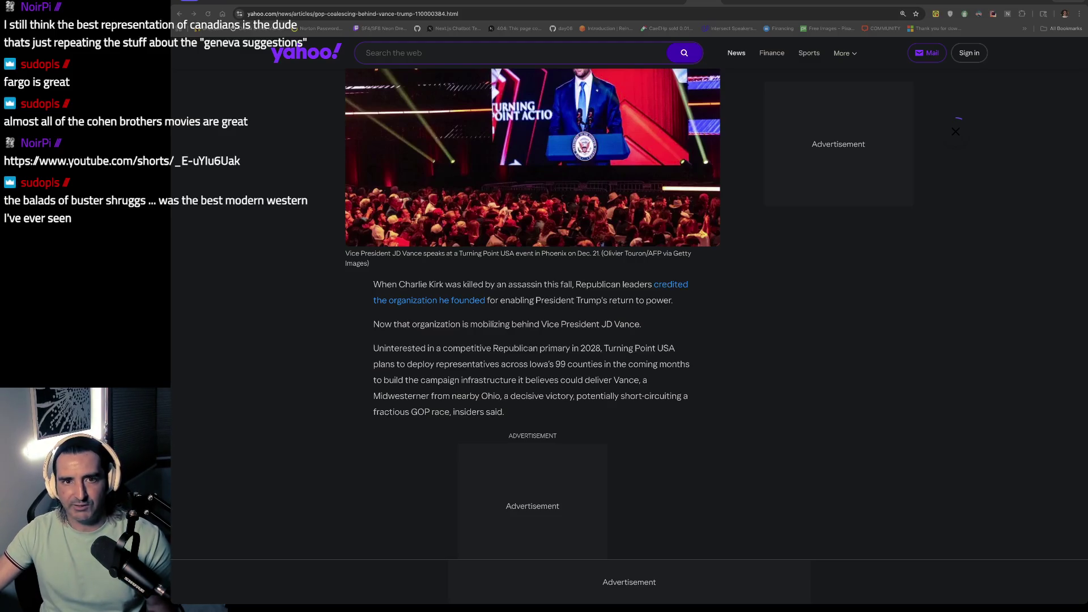
# Step: Paste the shared youtube.com/shorts link into the address bar and load it
pyautogui.hotkey('ctrl', 'l')
pyautogui.hotkey('ctrl', 'v')
pyautogui.press('Return')
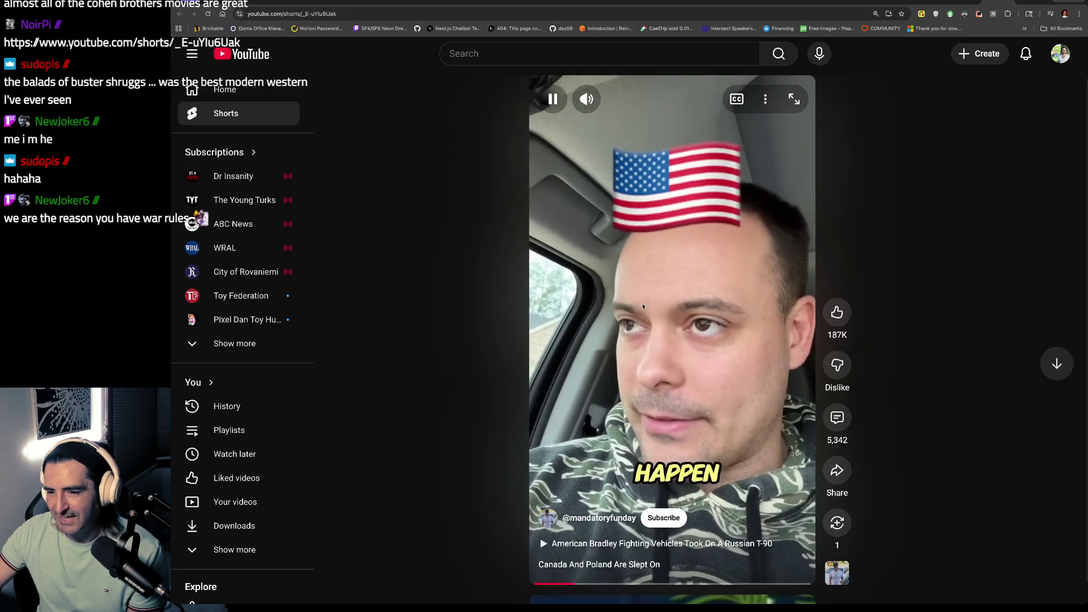
# Step: Pause and resume the Canada and Poland Short several times, then open a new tab
pyautogui.click(647, 307)
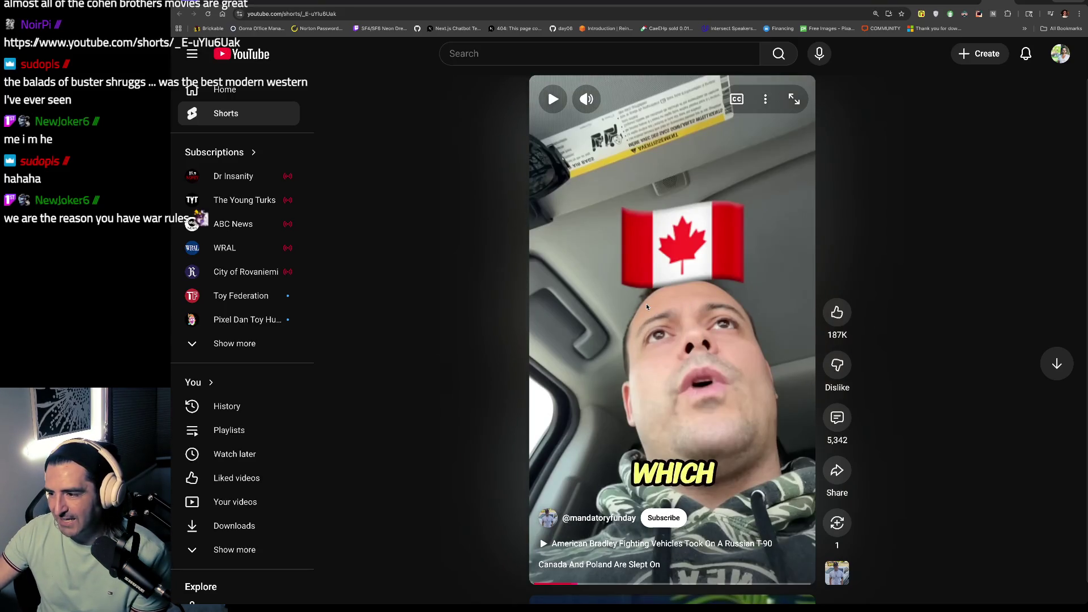
pyautogui.click(647, 307)
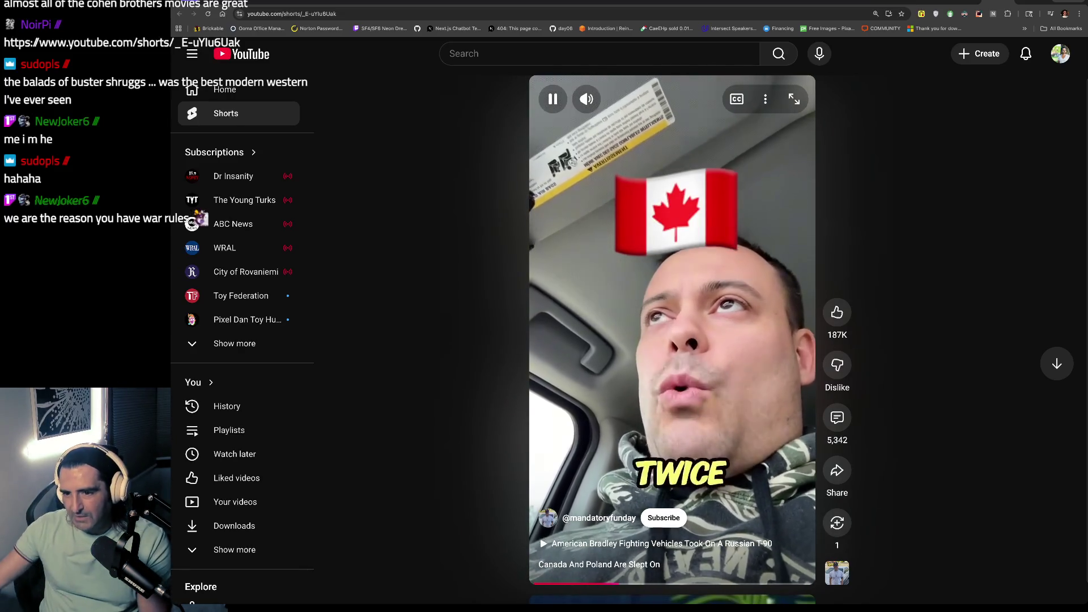
pyautogui.click(667, 307)
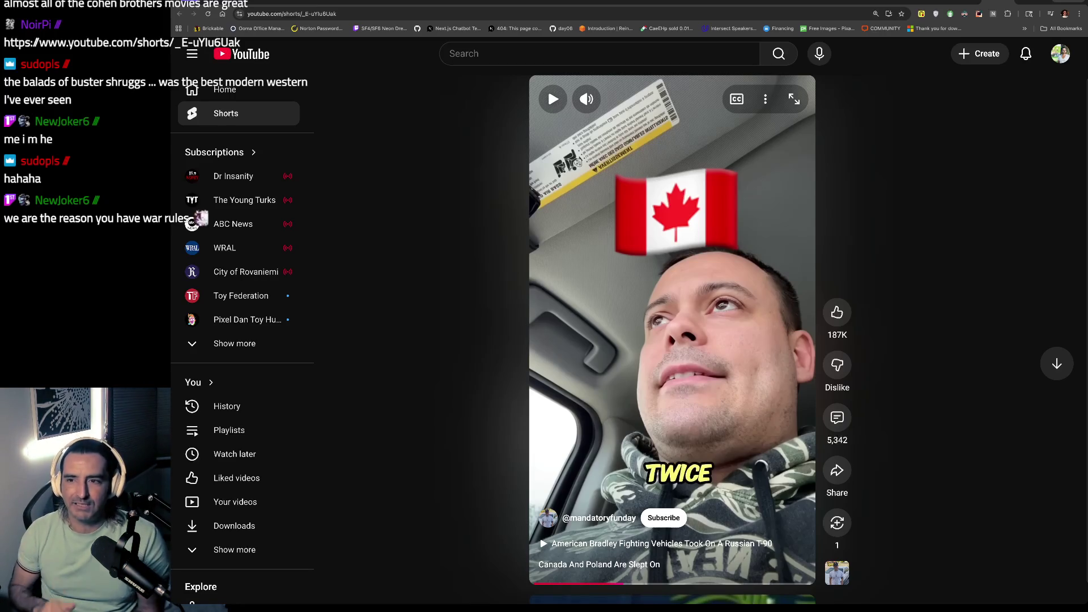
pyautogui.click(667, 289)
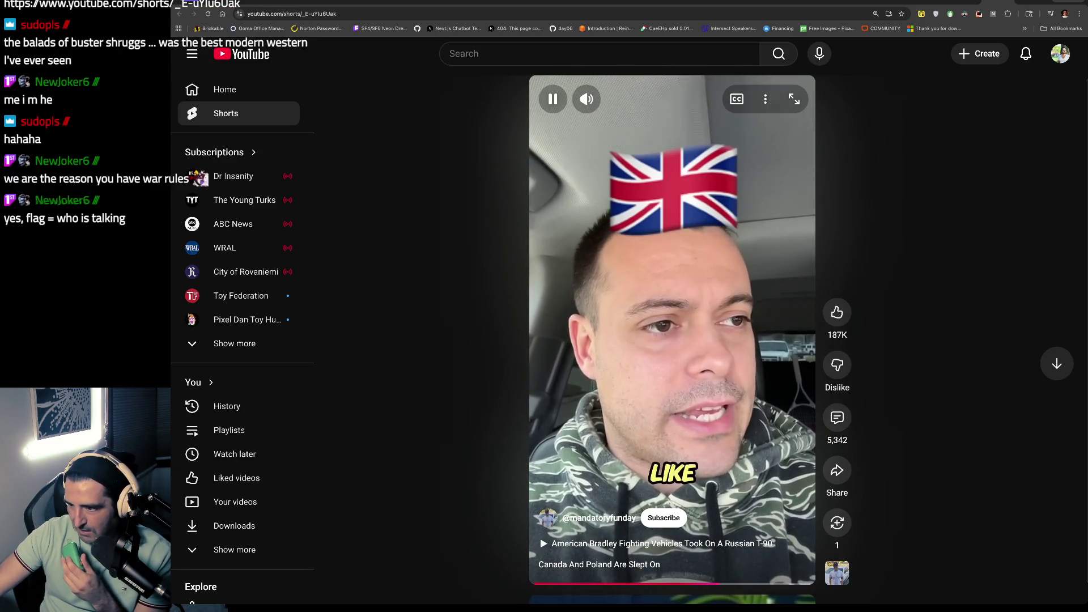
pyautogui.click(694, 375)
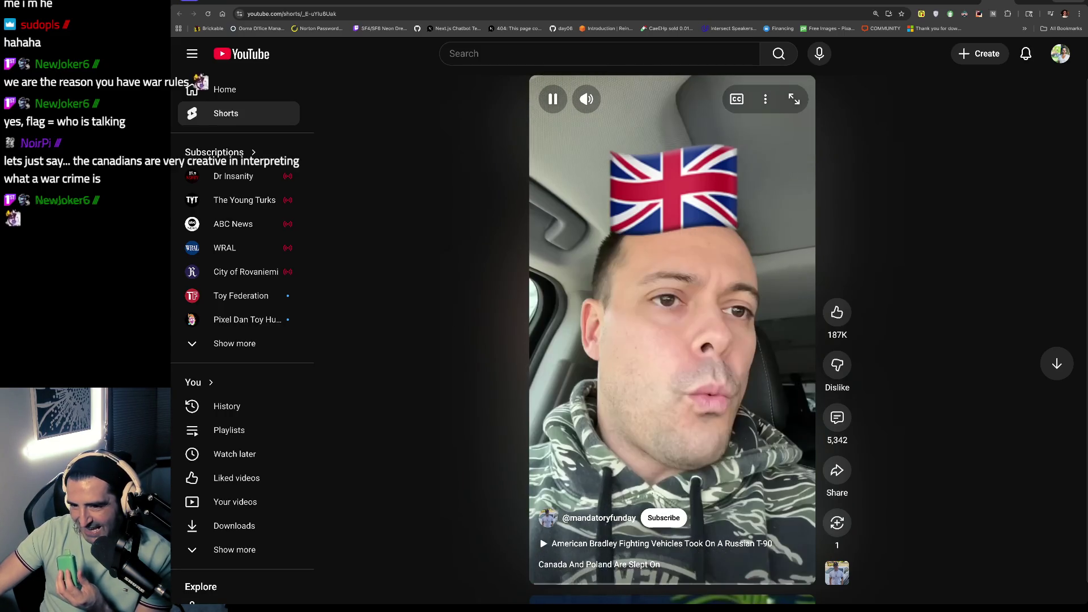
pyautogui.click(692, 332)
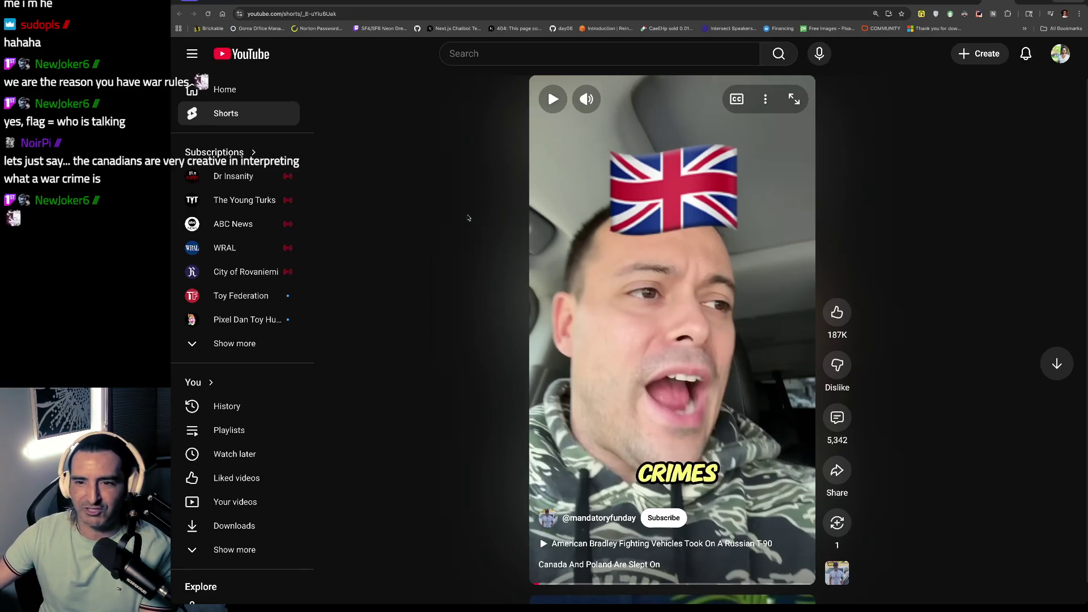
pyautogui.hotkey('ctrl', 't')
# Step: Search Google for 'leslie nielsen' and scroll through his overview, dates and movies
pyautogui.write('leslie nielsen')
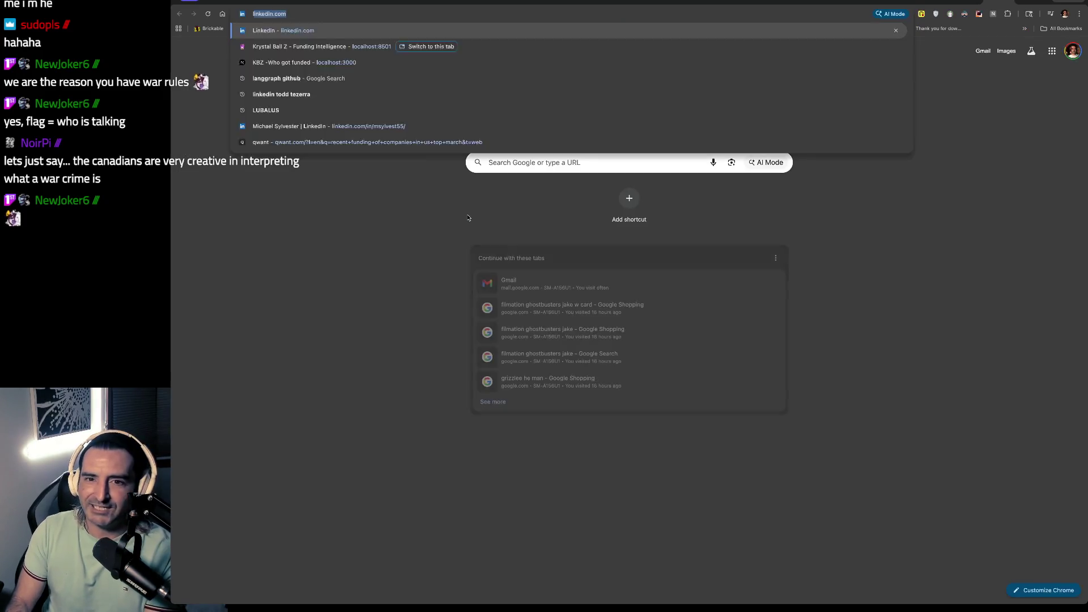
pyautogui.press('Return')
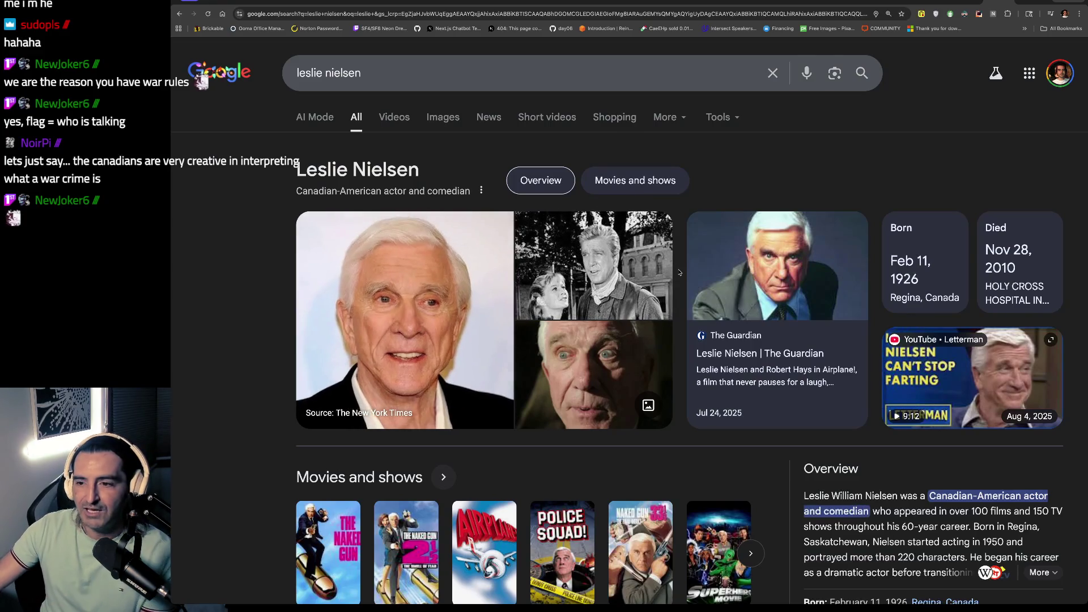
pyautogui.scroll(-1, 679, 272)
pyautogui.scroll(-1, 679, 273)
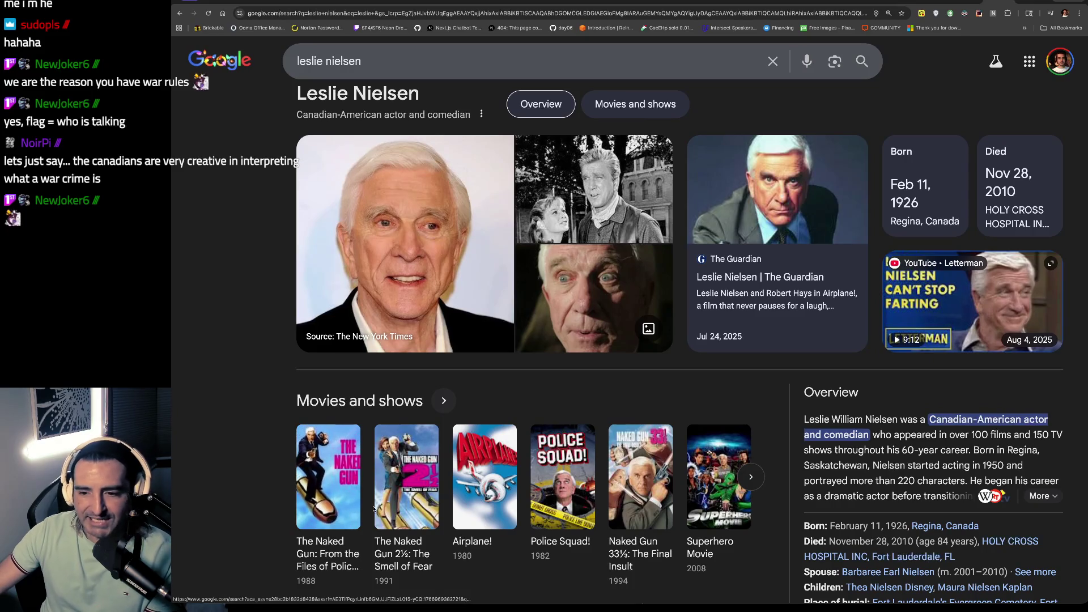
pyautogui.scroll(-2, 470, 483)
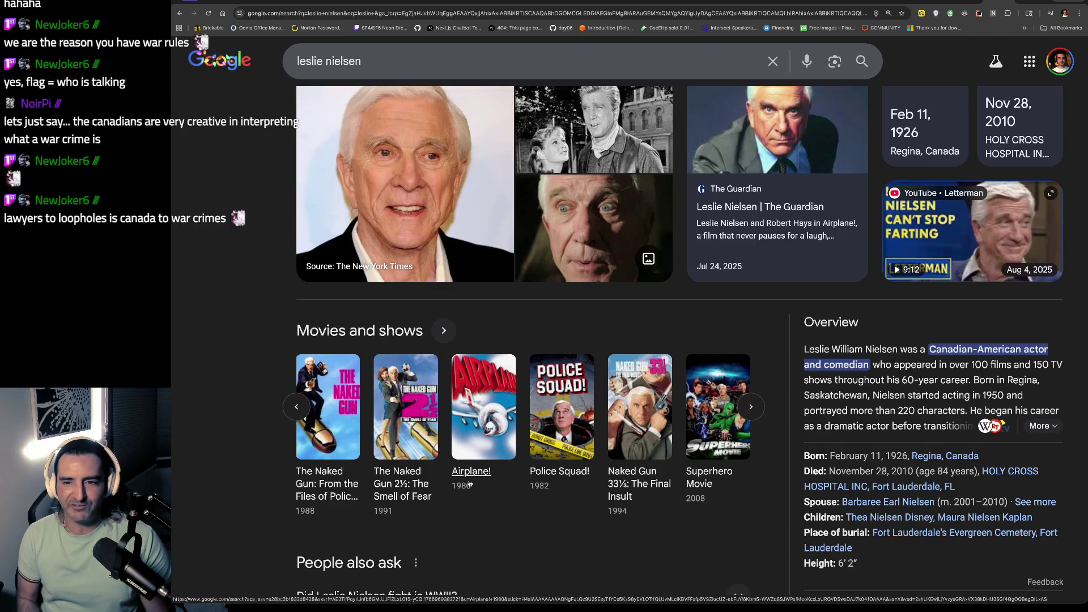
pyautogui.scroll(3, 469, 483)
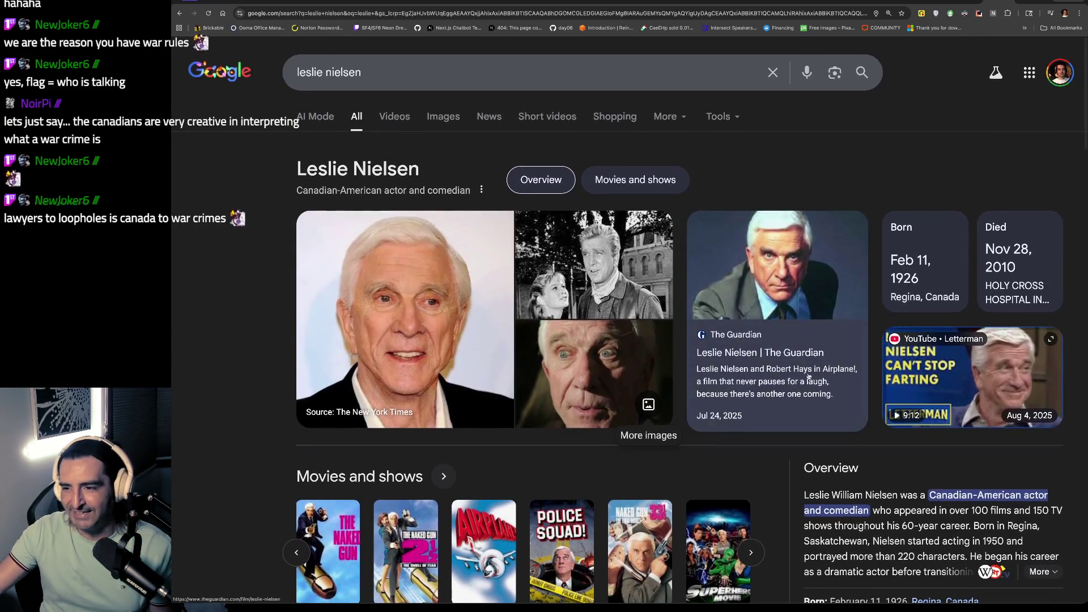
pyautogui.scroll(-2, 811, 371)
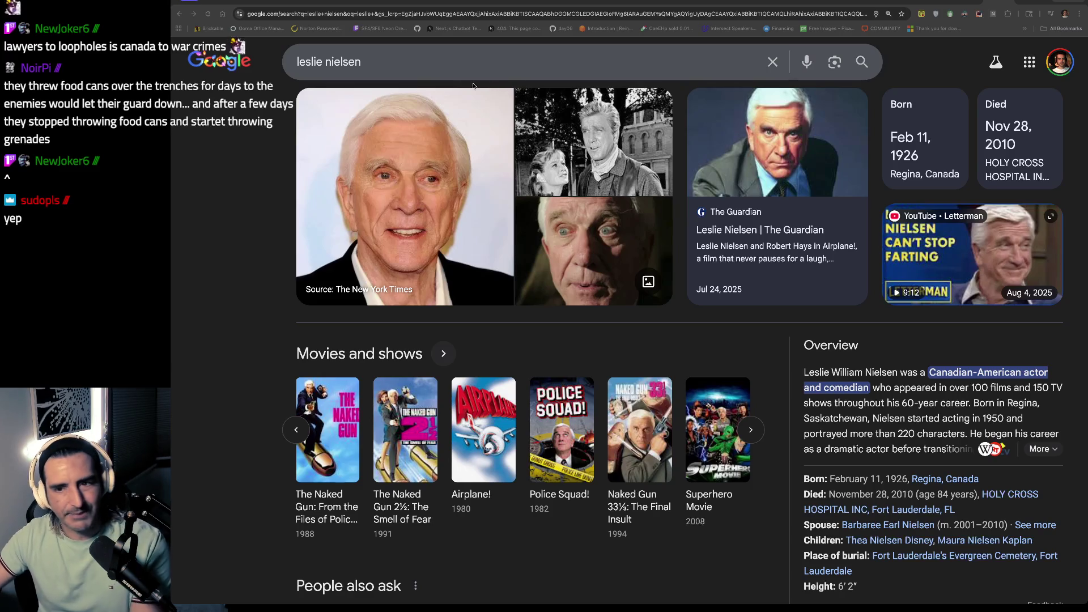
pyautogui.click(435, 70)
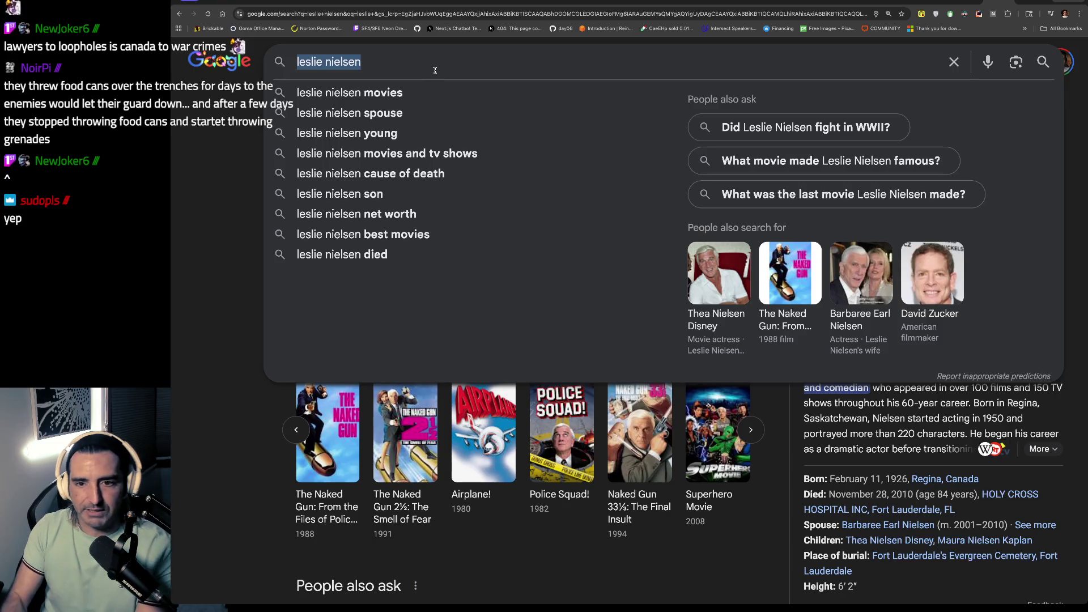
# Step: Search 'sergio leonne good the bad' and open the Wikipedia article on The Good, the Bad and the Ugly
pyautogui.write('good back')
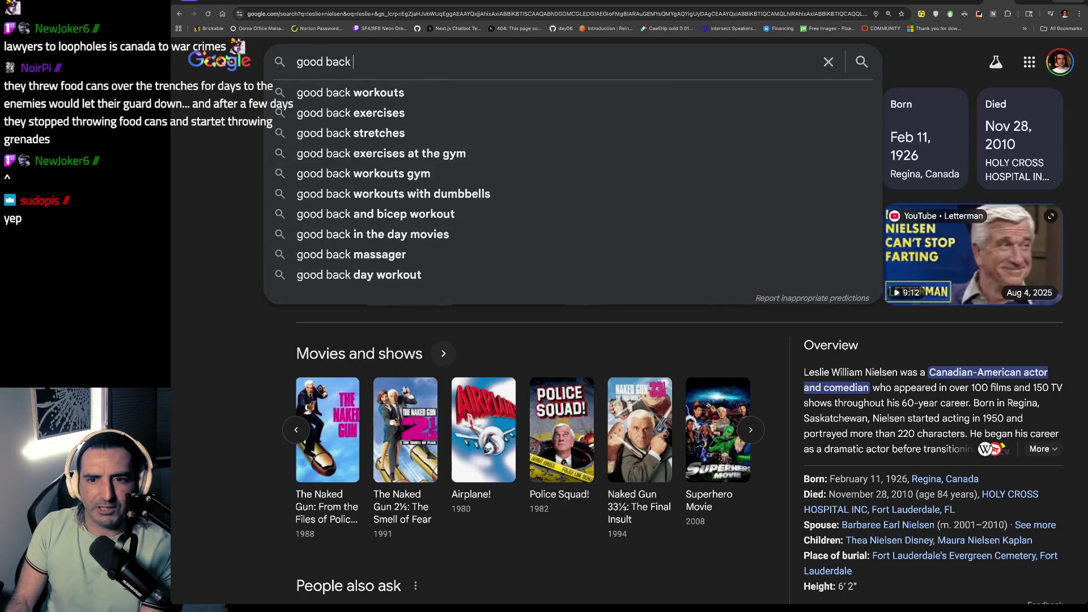
pyautogui.hotkey('ctrl', 'a')
pyautogui.write('sergio le')
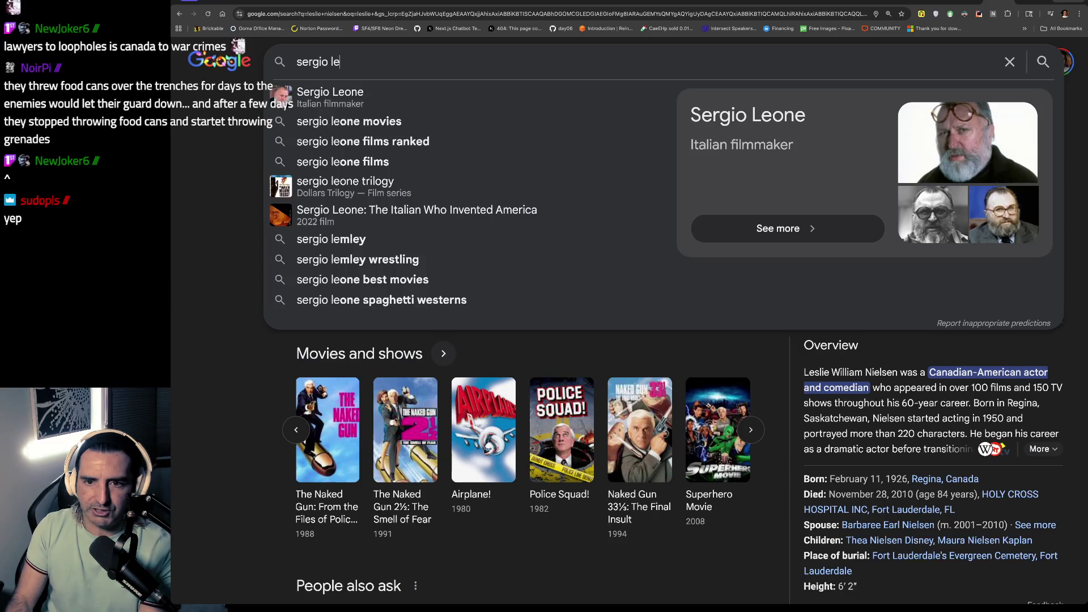
pyautogui.write('onne g')
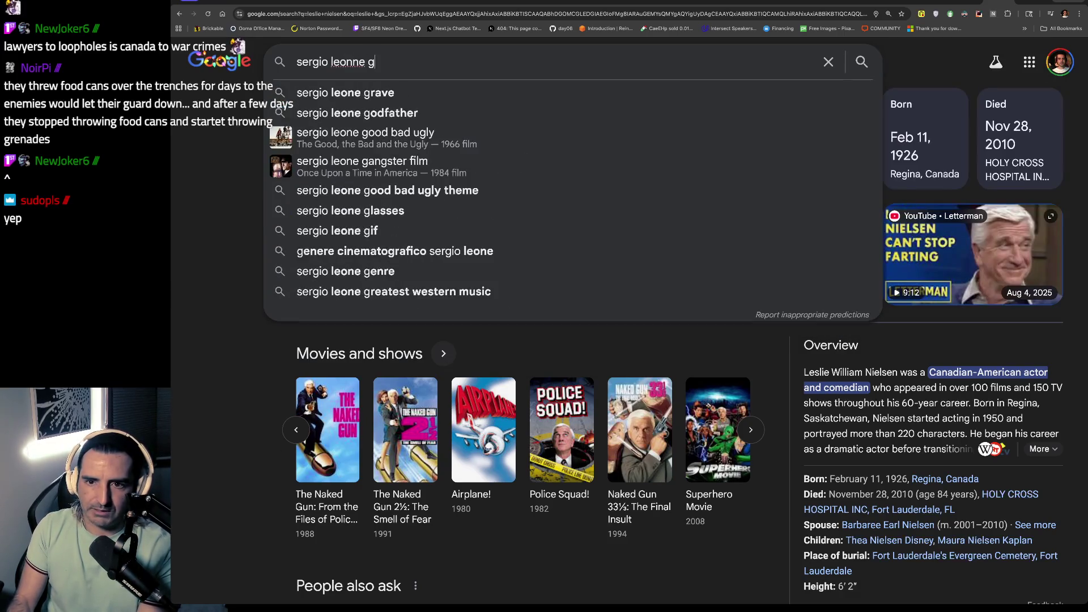
pyautogui.write('ood the bad')
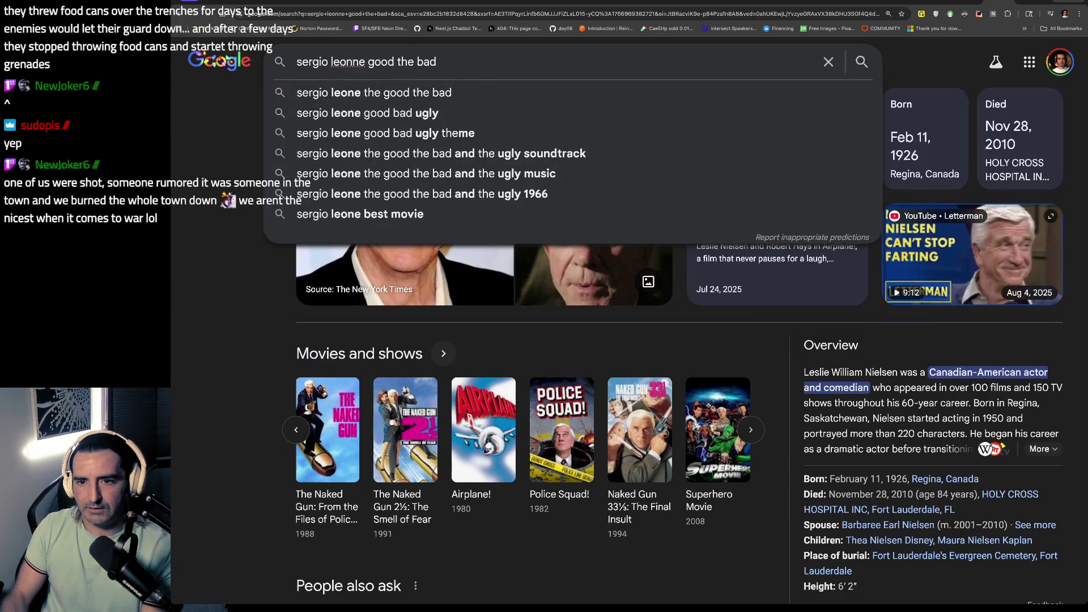
pyautogui.press('Return')
pyautogui.scroll(-3, 435, 131)
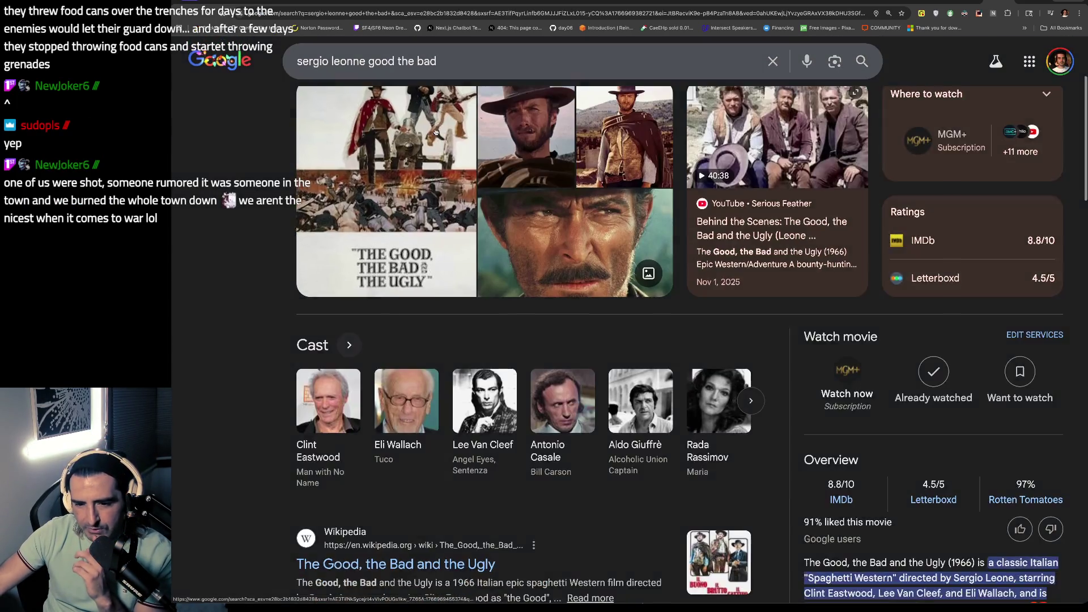
pyautogui.scroll(-3, 435, 131)
pyautogui.click(457, 402)
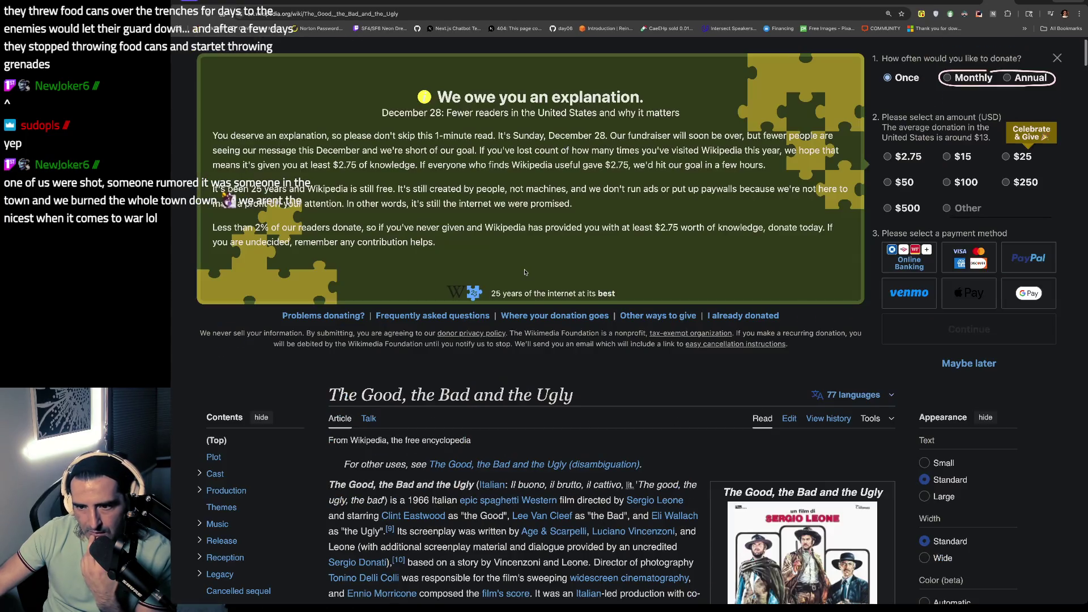
# Step: Scroll the article to Pre-production and select the For a Few Dollars More passage
pyautogui.scroll(-6, 525, 272)
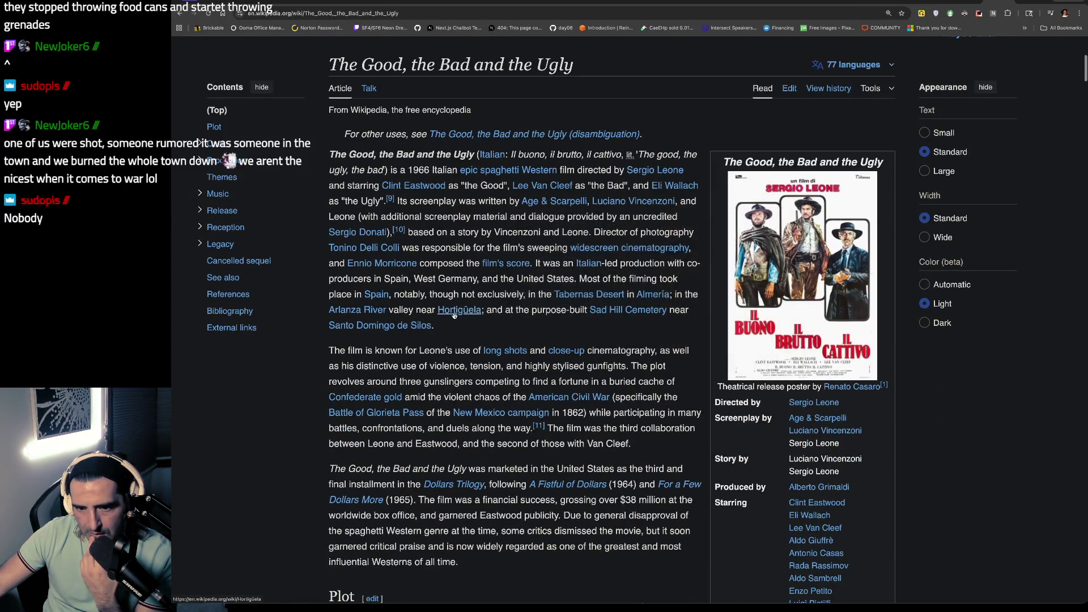
pyautogui.scroll(-6, 454, 316)
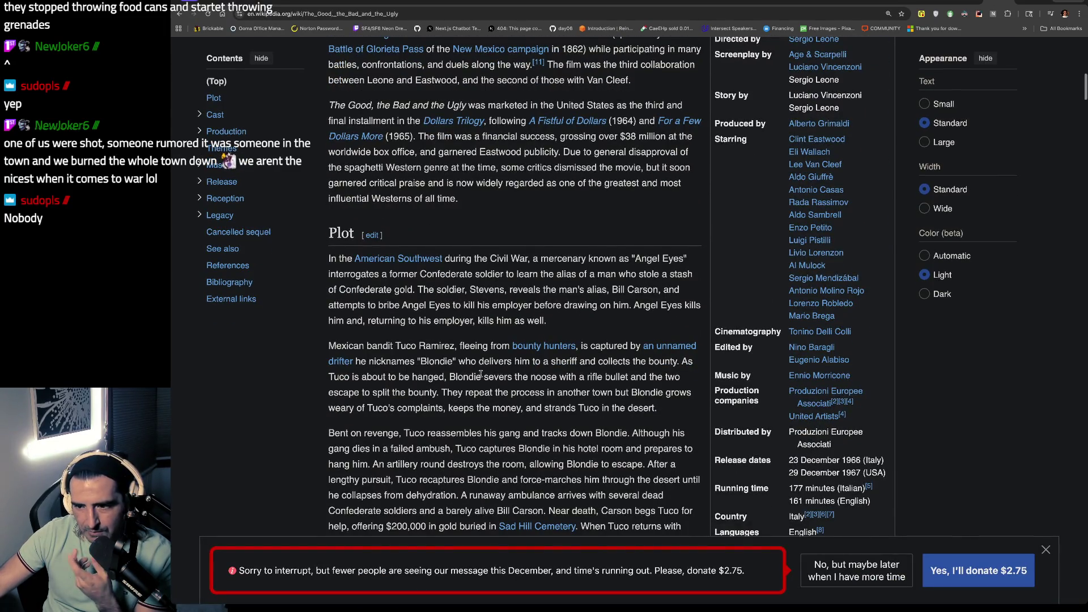
pyautogui.scroll(-7, 481, 374)
pyautogui.scroll(-10, 481, 377)
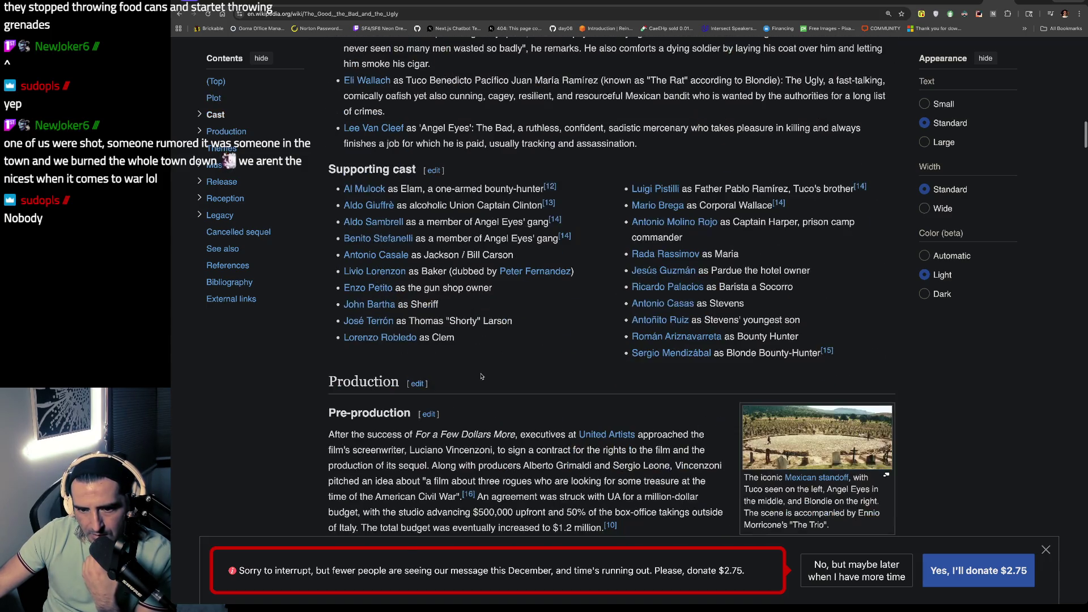
pyautogui.scroll(-3, 481, 377)
pyautogui.hotkey('ctrl', 'l')
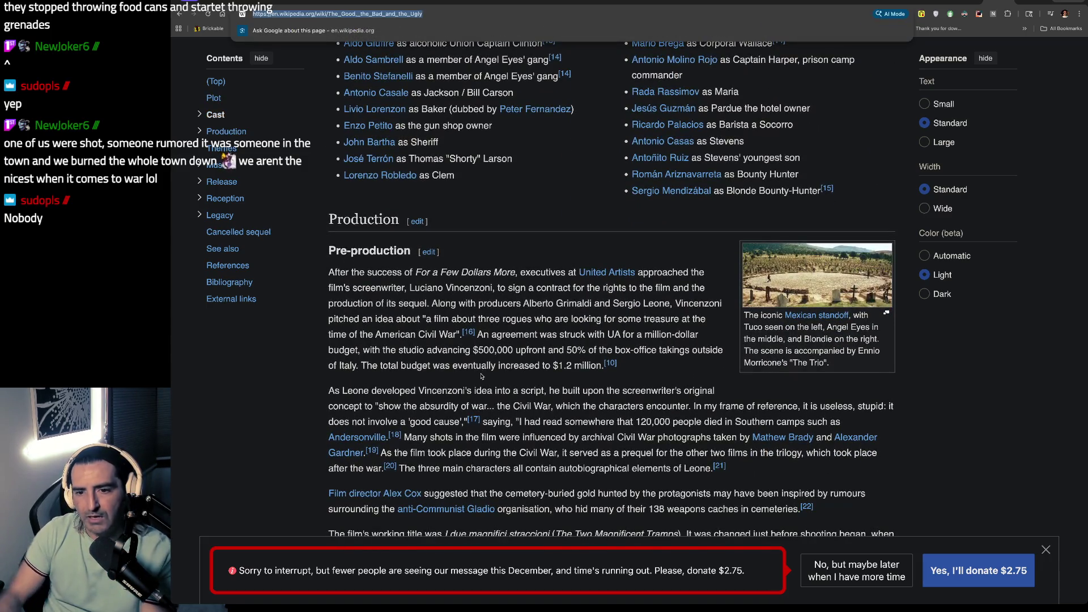
pyautogui.moveTo(429, 267); pyautogui.dragTo(439, 288)
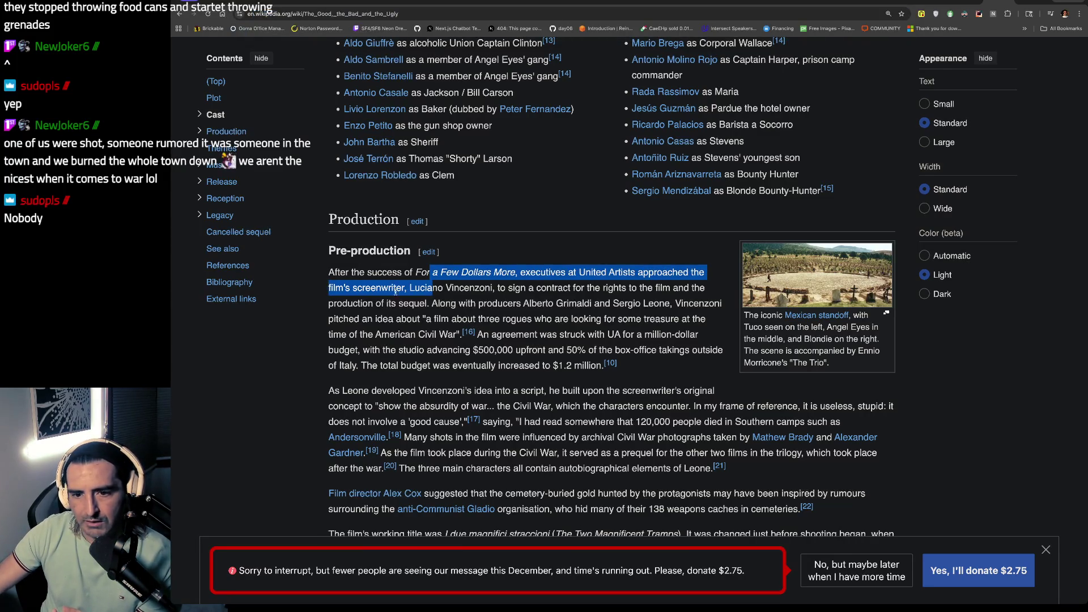
pyautogui.scroll(-1, 500, 267)
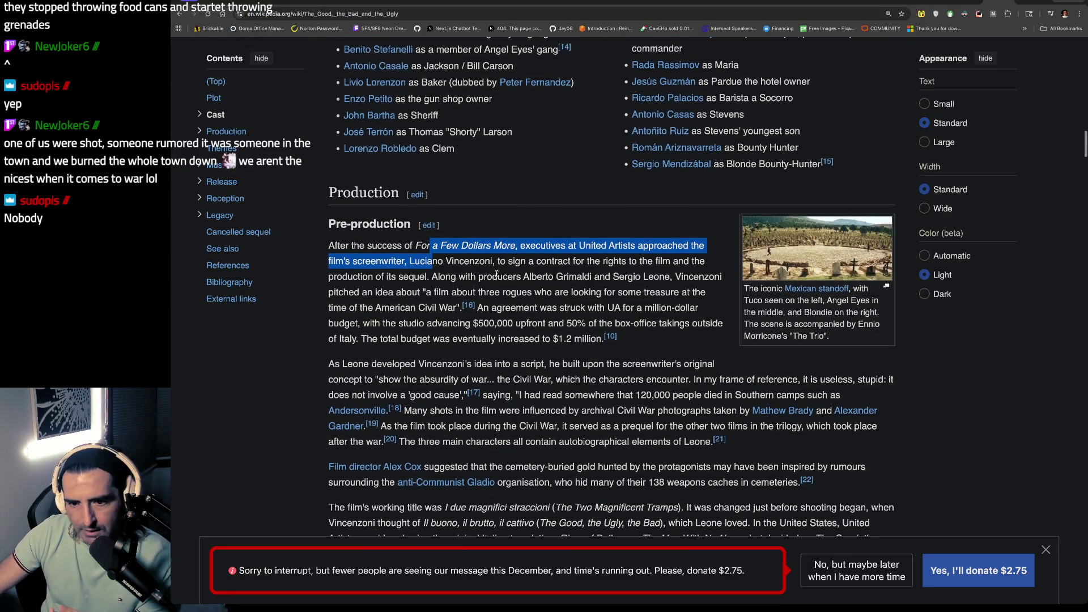
pyautogui.scroll(-1, 498, 275)
# Step: Go to chatgpt.com from the address bar
pyautogui.hotkey('ctrl', 'l')
pyautogui.write('c')
pyautogui.press('Return')
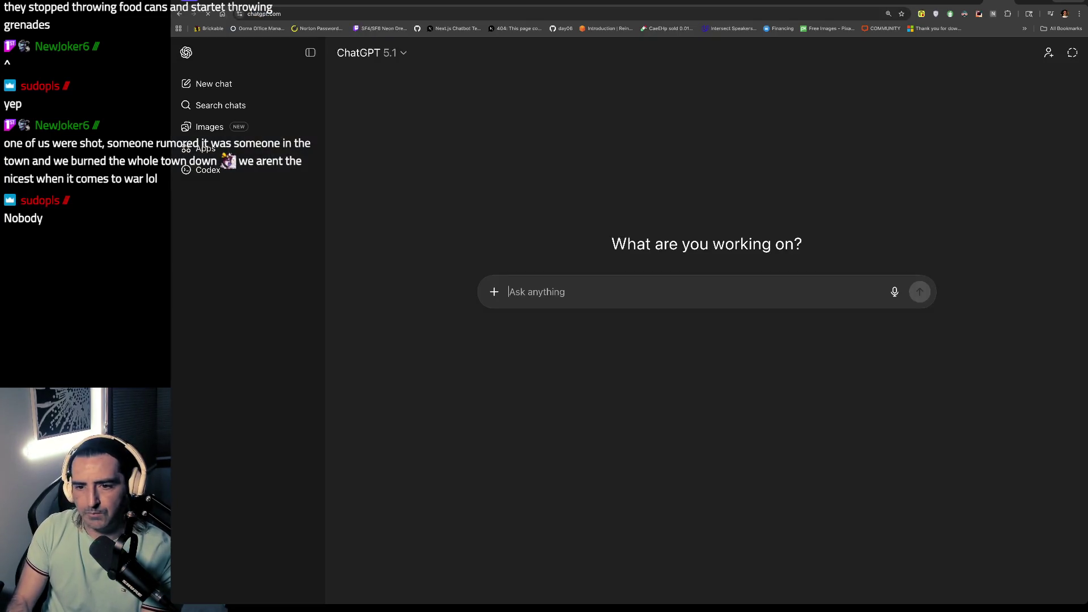
# Step: Ask ChatGPT for the three films of Sergio Leone's Dollars Trilogy and mark Fistful of Dollars
pyautogui.write('all three names of the sergio leonne ')
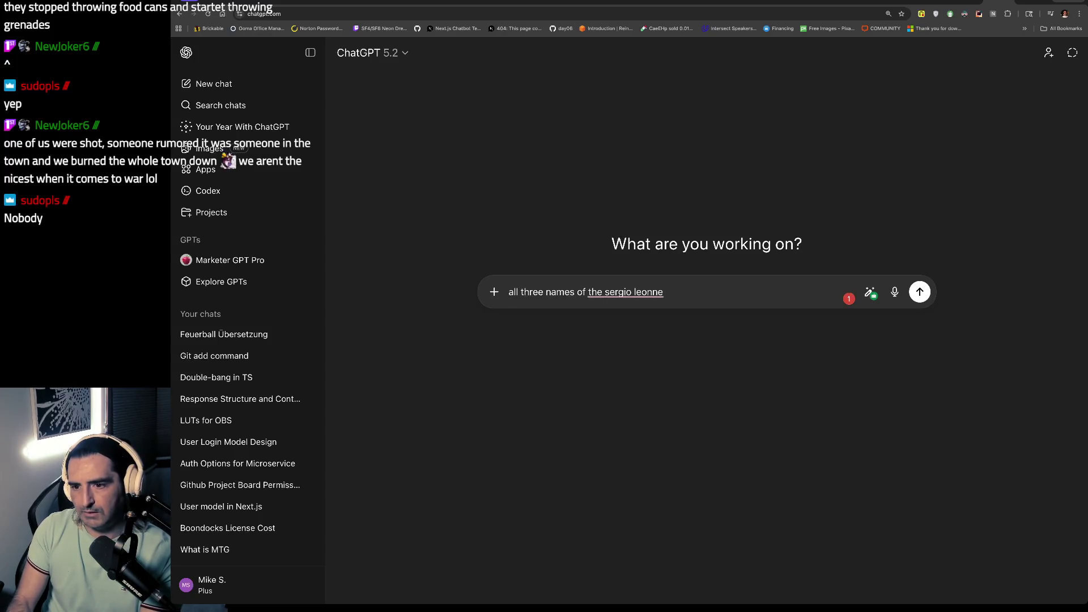
pyautogui.write('western trilogy')
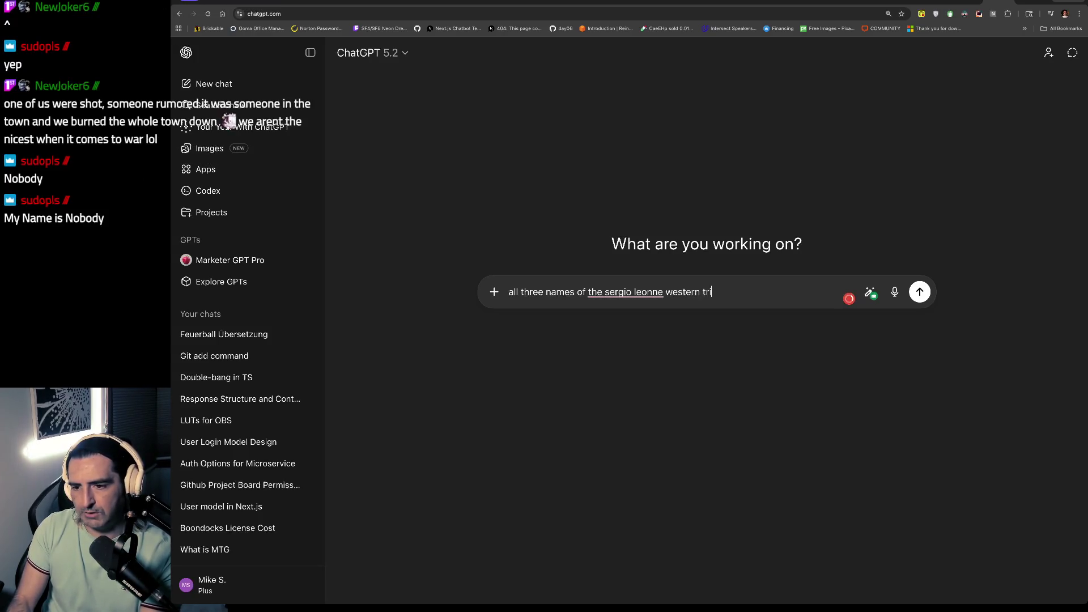
pyautogui.press('Return')
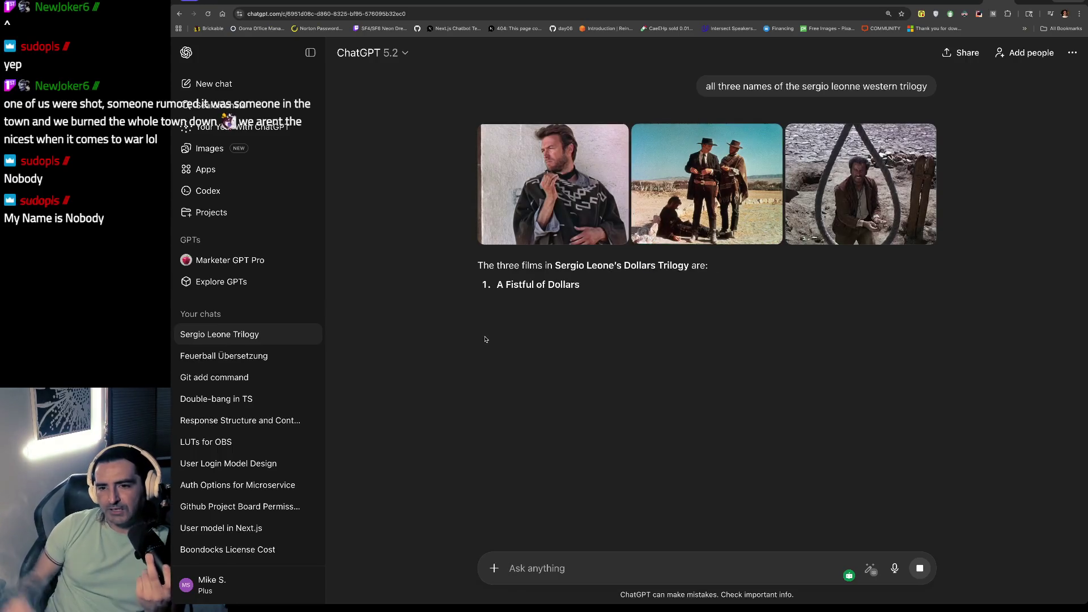
pyautogui.moveTo(508, 284); pyautogui.dragTo(539, 306)
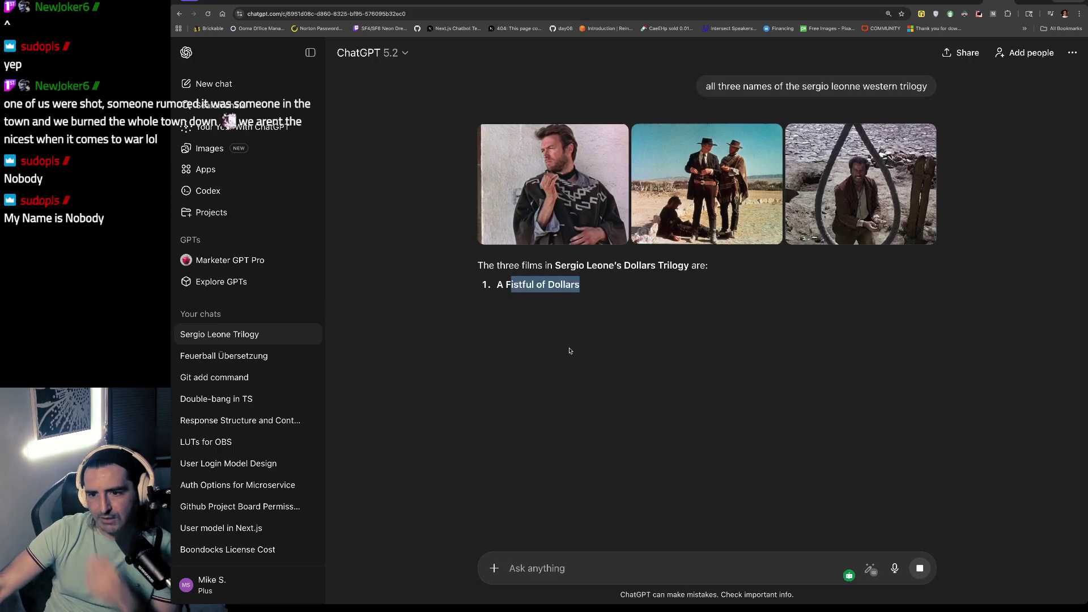
pyautogui.click(588, 406)
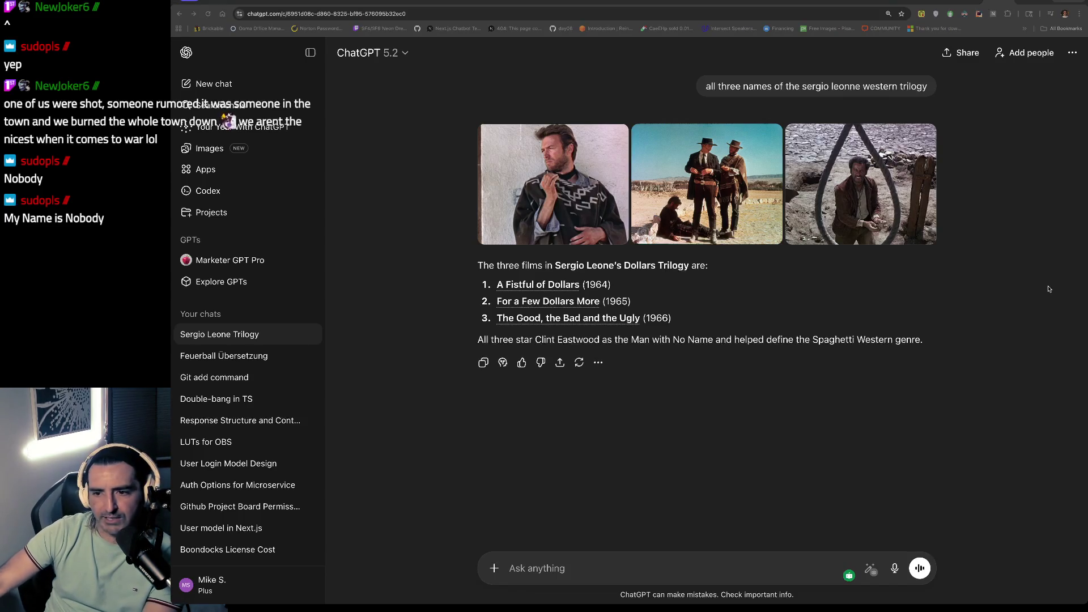
# Step: Search the web for 'my name is nobody'
pyautogui.hotkey('ctrl', 'l')
pyautogui.write('my name is nobody')
pyautogui.press('Return')
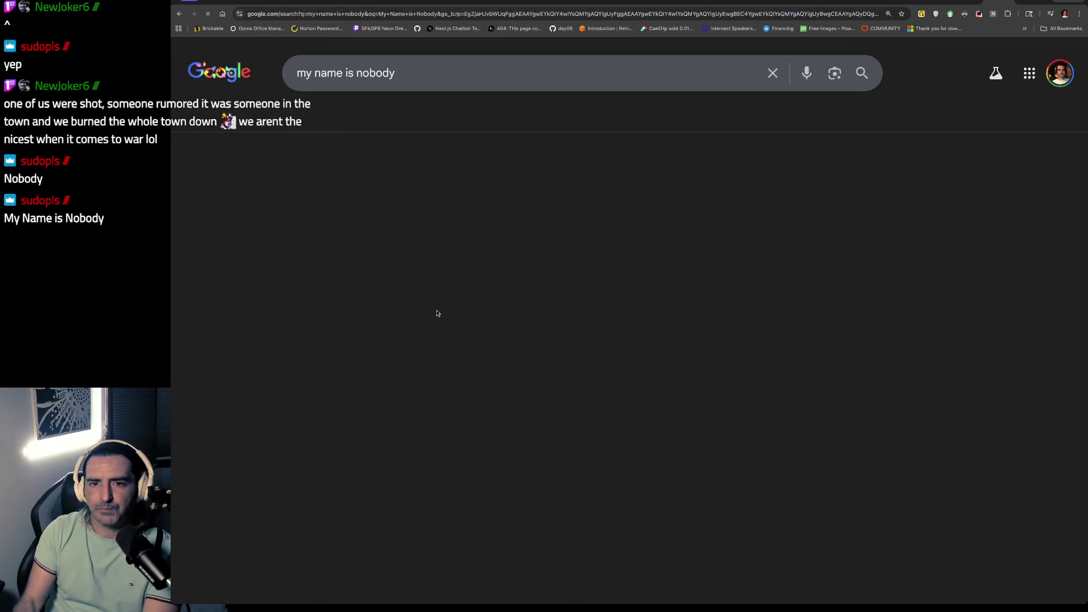
# Step: Read the My Name Is Nobody Wikipedia article, search 'the balads of buster shruggs', then go to Discord
pyautogui.scroll(-5, 437, 314)
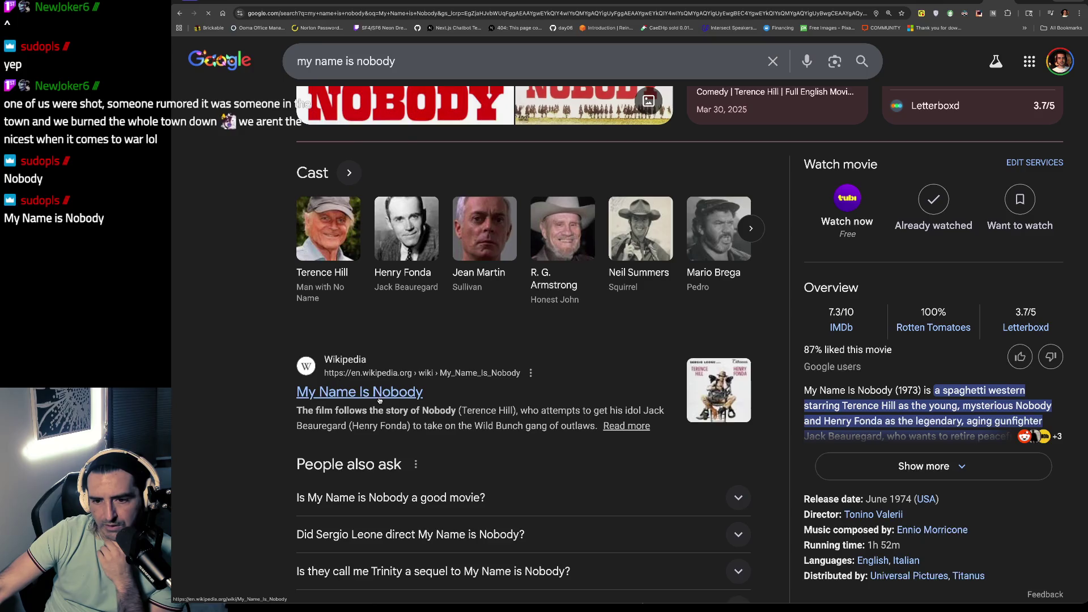
pyautogui.click(359, 393)
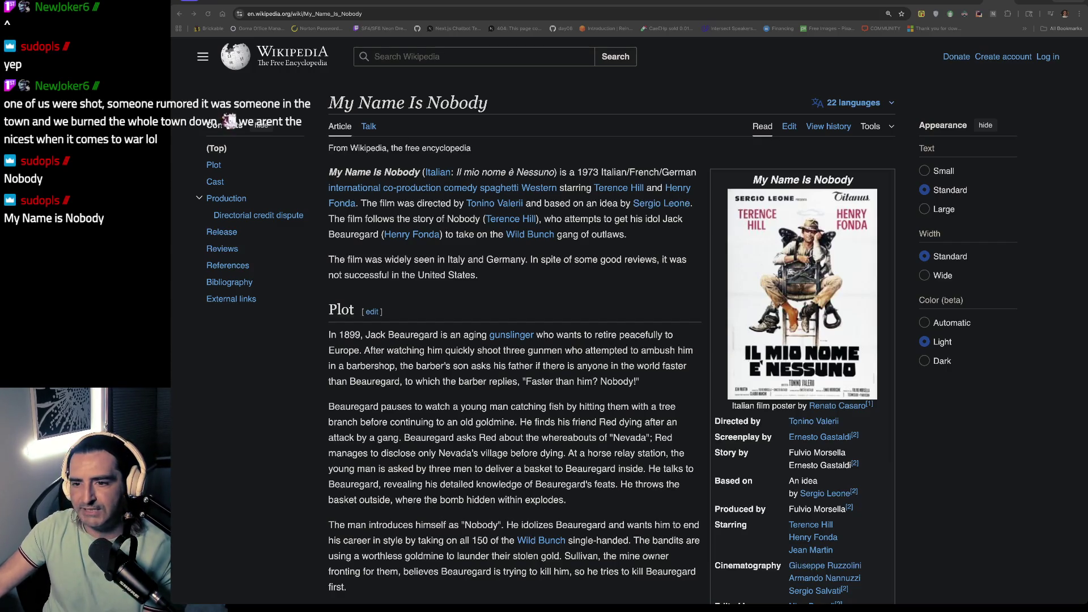
pyautogui.hotkey('ctrl', 't')
pyautogui.write('the balads of buster shruggs')
pyautogui.press('Return')
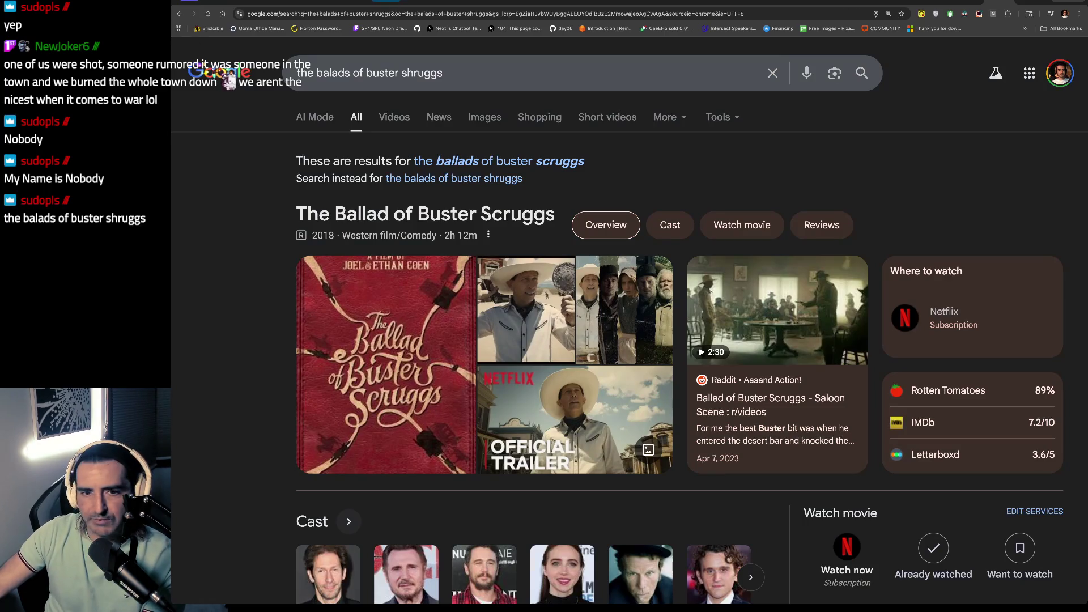
pyautogui.click(256, 3)
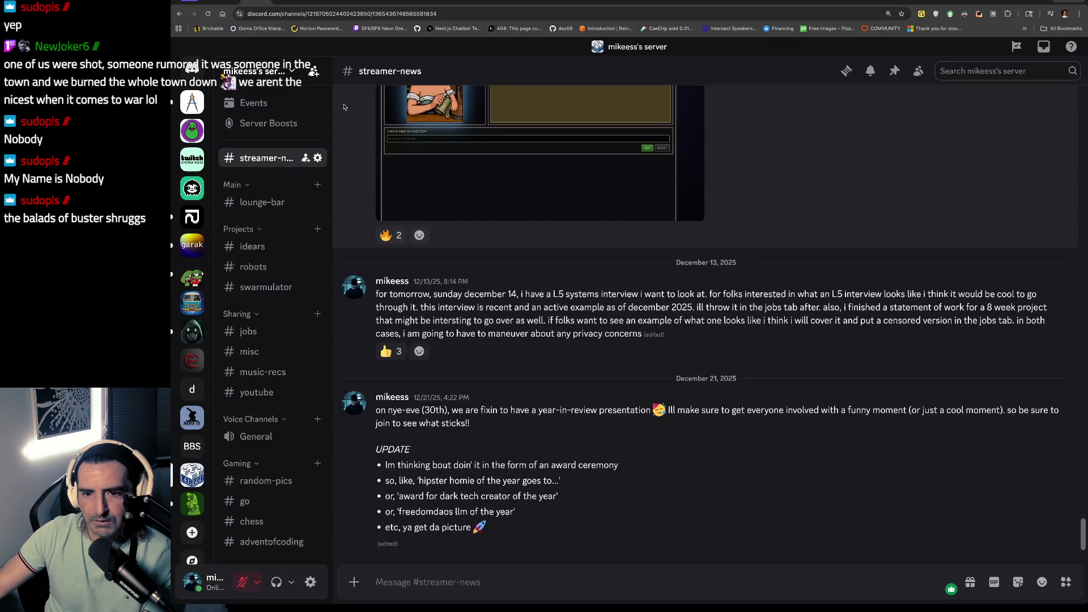
# Step: Play the Nine Inch Nails Ghosts IV track linked in music-recs, then return to the Buster Scruggs results
pyautogui.scroll(-5, 284, 368)
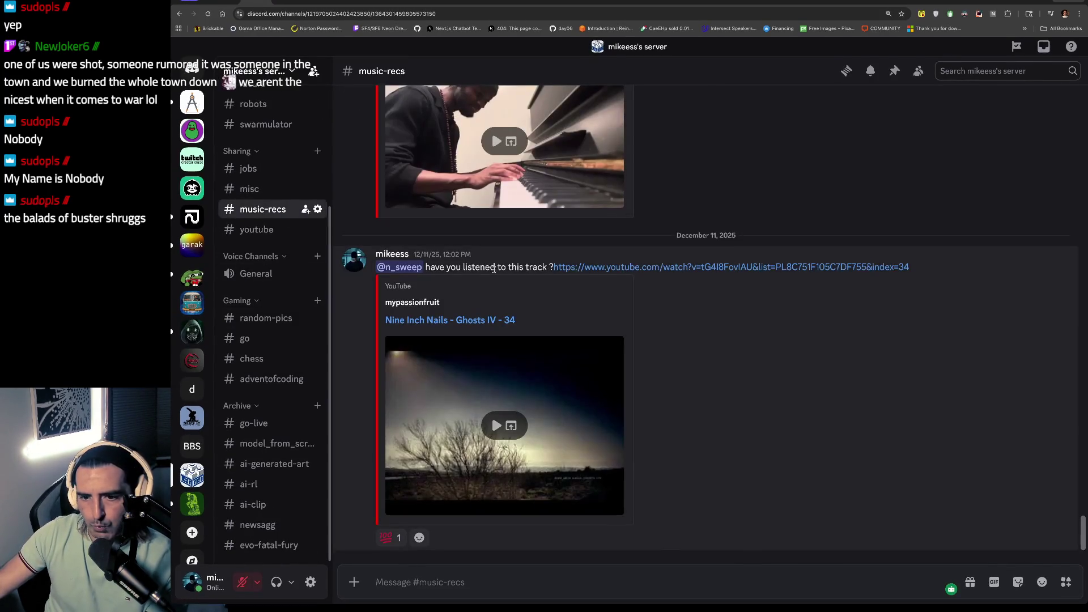
pyautogui.click(635, 267)
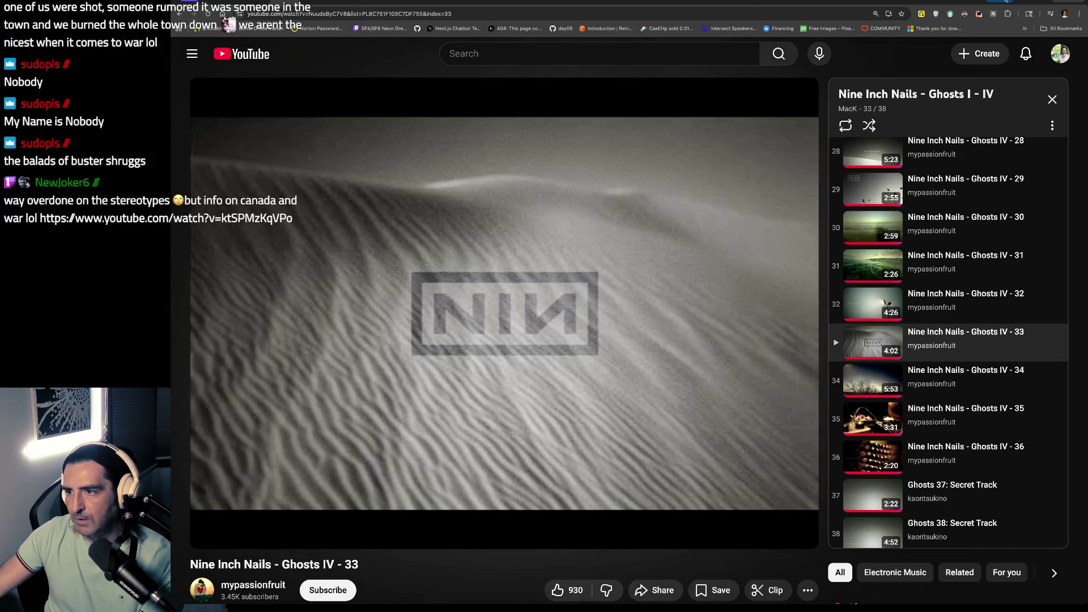
pyautogui.click(1006, 2)
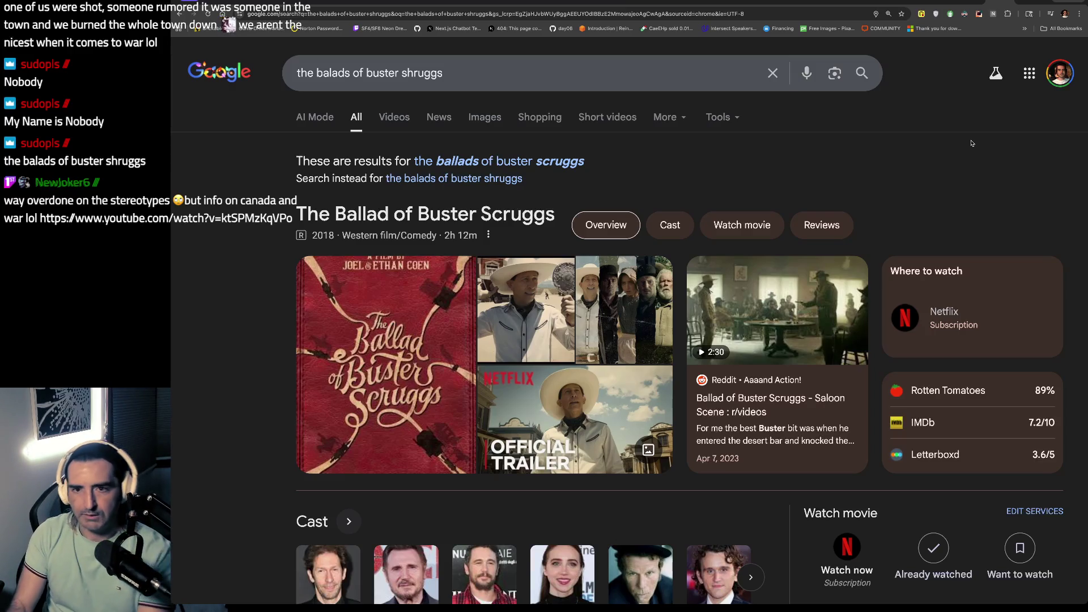
# Step: Search Google for 'paul tomas anderson' and look up the film One Battle After Another
pyautogui.hotkey('ctrl', 't')
pyautogui.write('paul to')
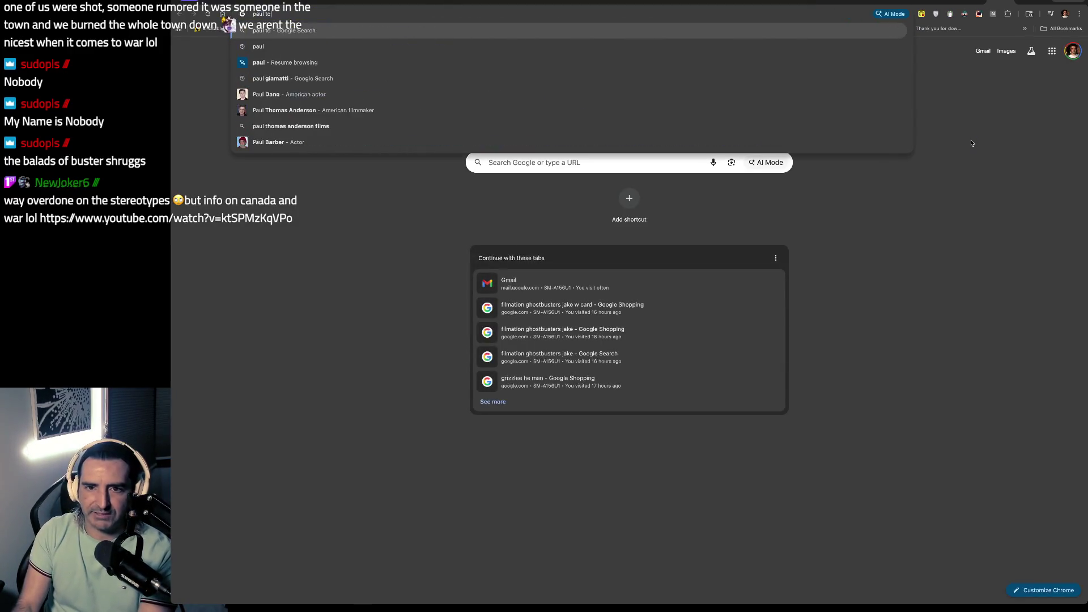
pyautogui.write('mas anderson')
pyautogui.press('Return')
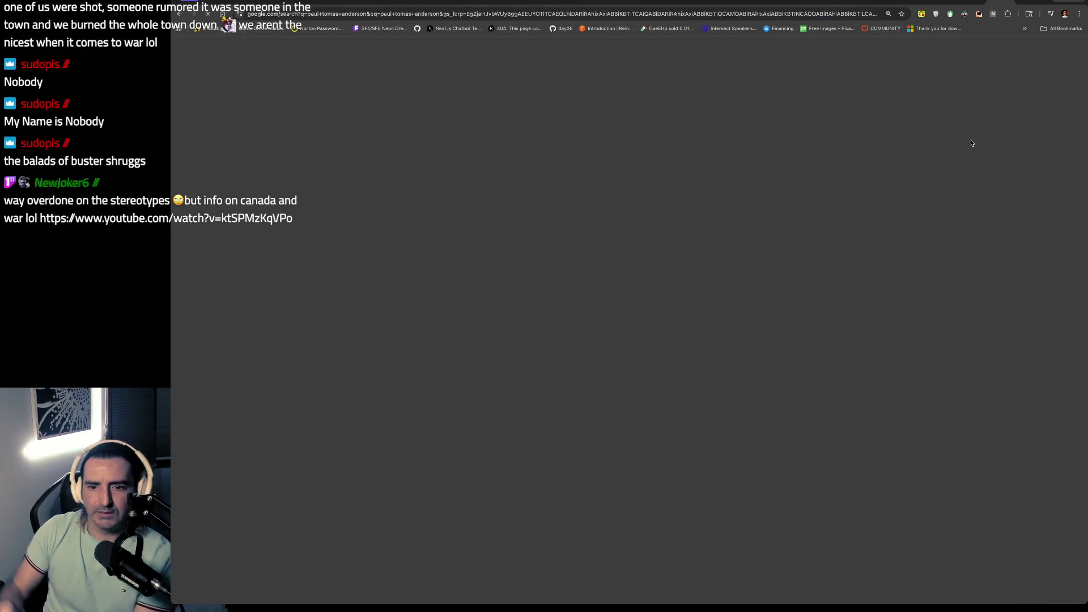
pyautogui.scroll(-5, 835, 301)
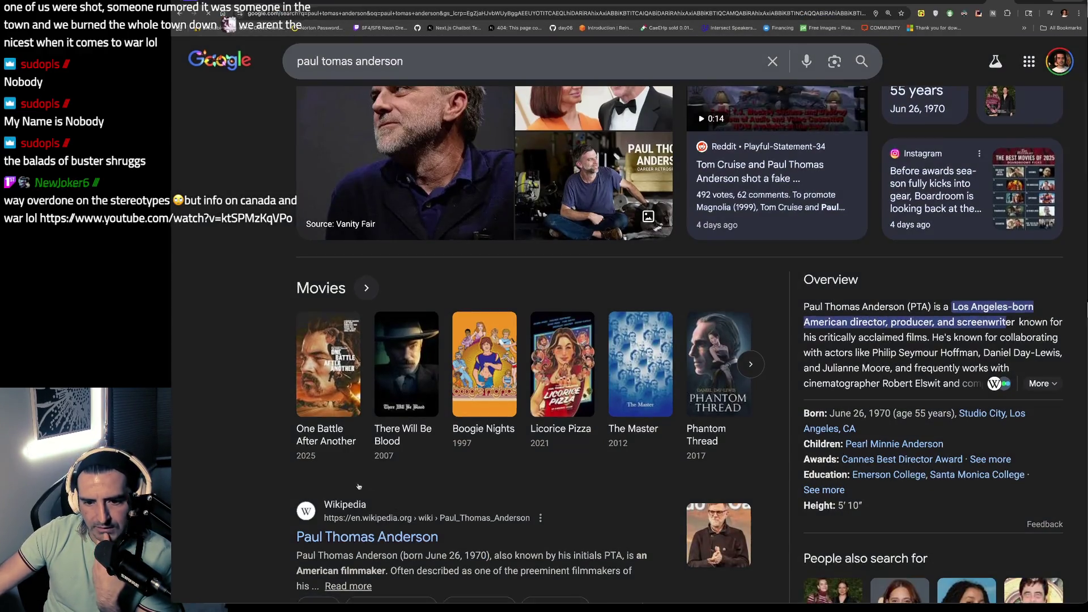
pyautogui.click(343, 408)
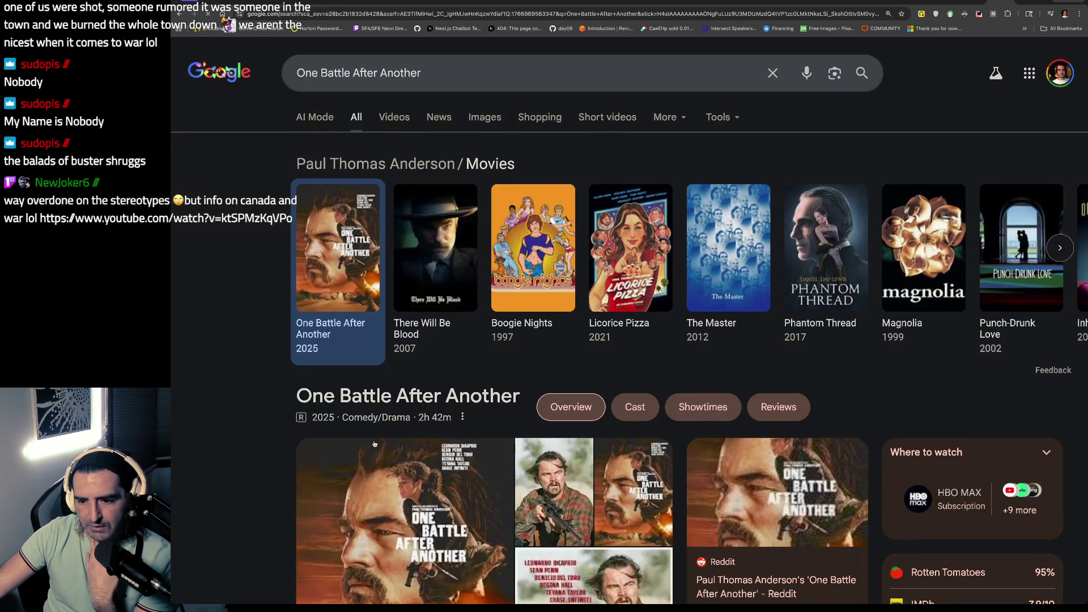
pyautogui.scroll(-3, 362, 430)
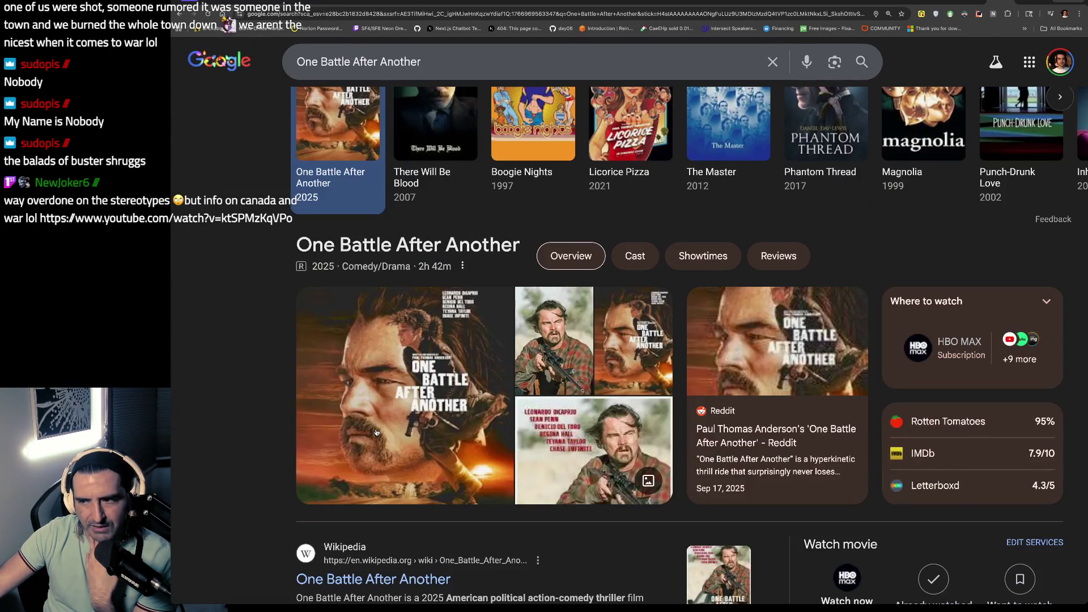
# Step: Search The Ballad of Buster Scruggs and select its '2018 · Western film/Comedy · 2h 12m' line
pyautogui.press('Return')
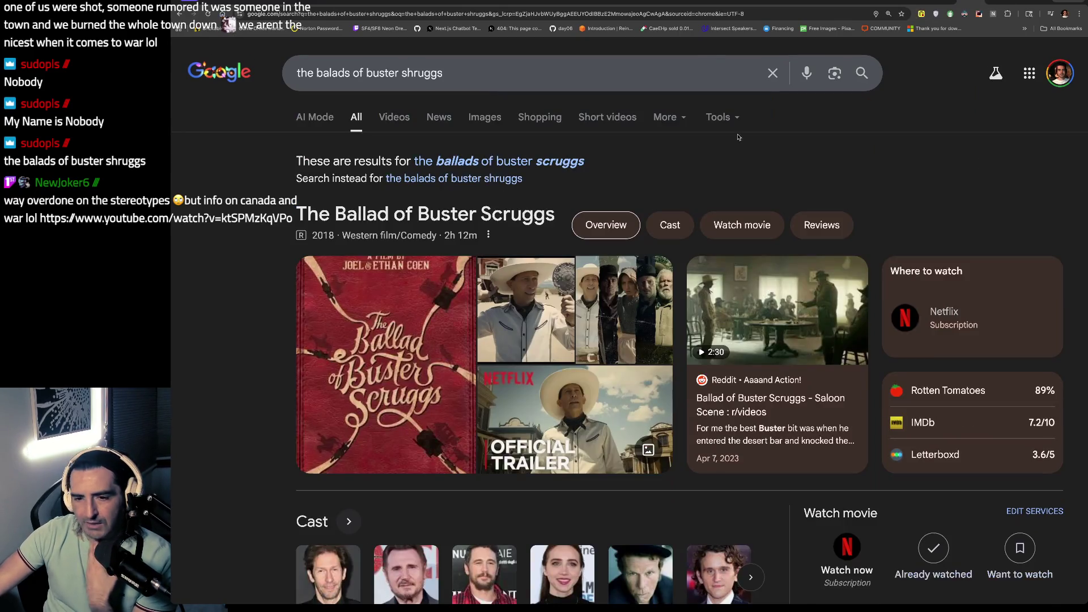
pyautogui.scroll(-3, 713, 199)
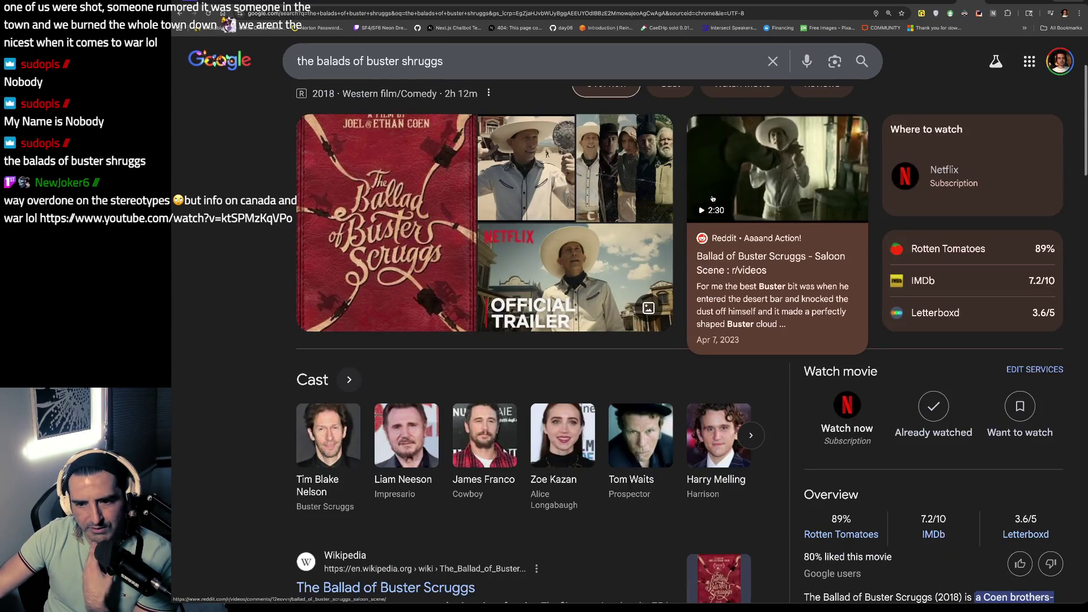
pyautogui.scroll(3, 713, 199)
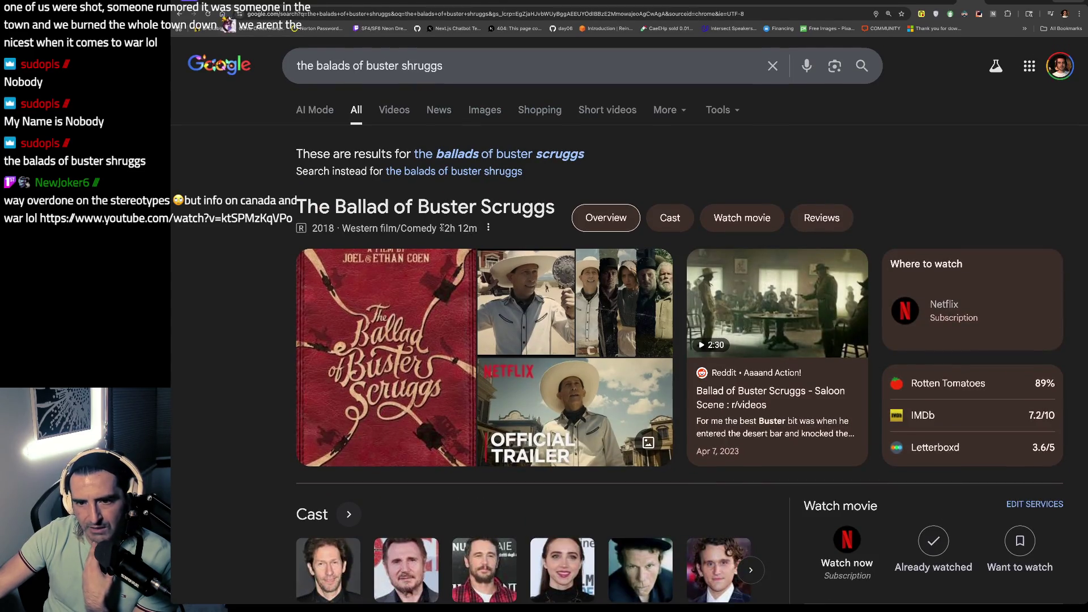
pyautogui.scroll(-6, 442, 228)
pyautogui.scroll(6, 532, 226)
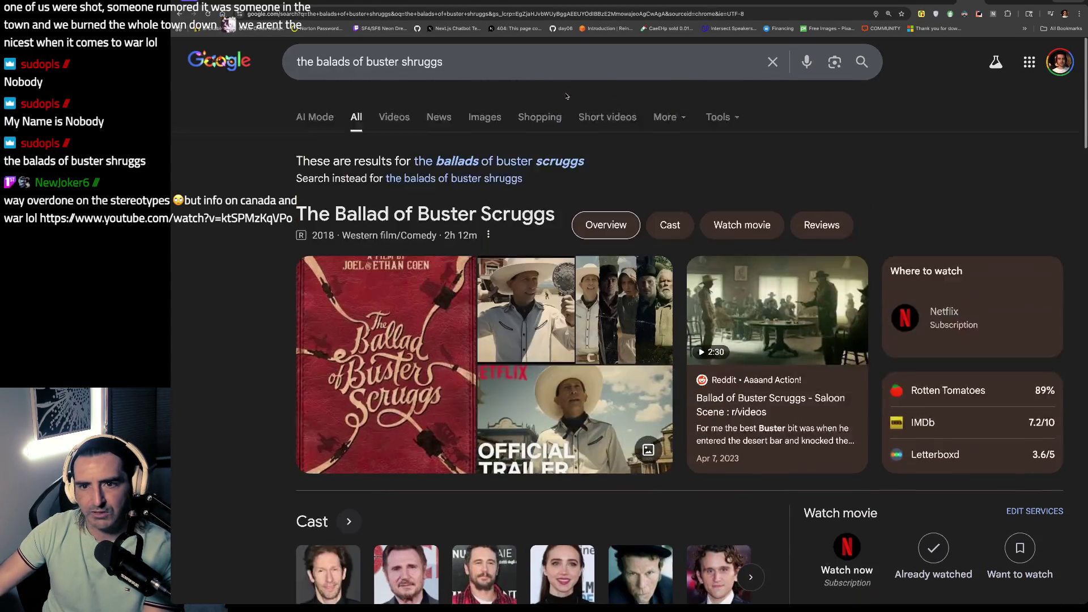
pyautogui.moveTo(478, 235)
pyautogui.mouseDown()
pyautogui.moveTo(532, 210)
pyautogui.moveTo(306, 216)
pyautogui.mouseUp()
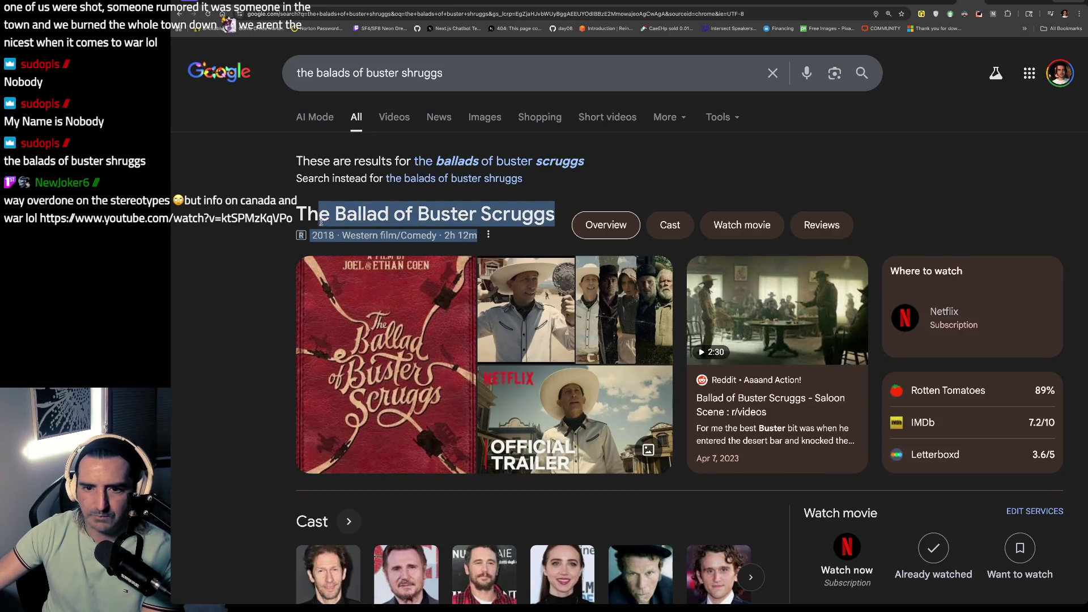
pyautogui.click(308, 220)
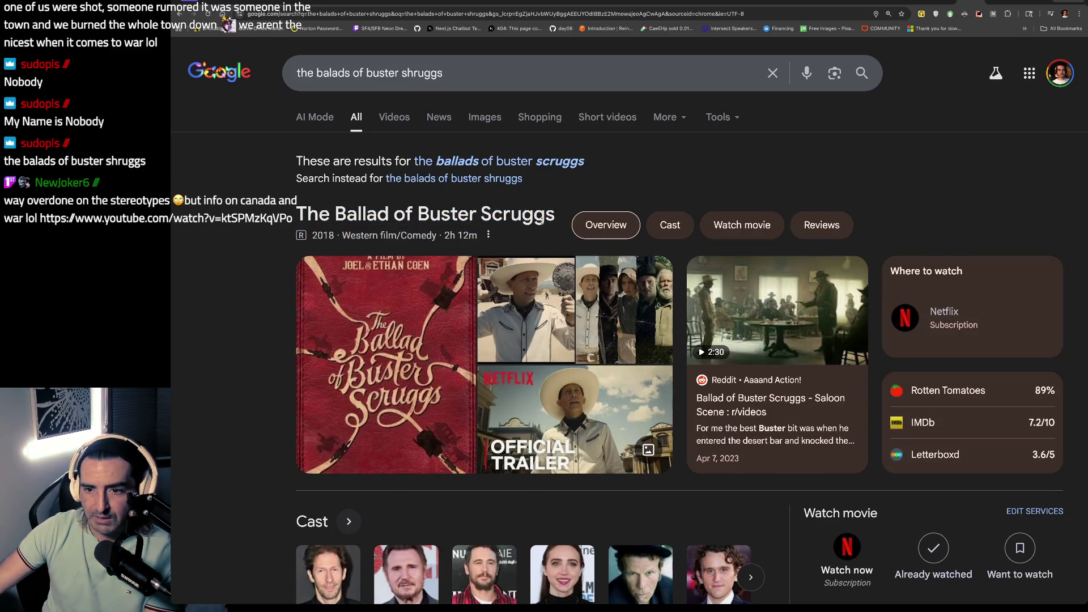
pyautogui.moveTo(552, 214)
pyautogui.mouseDown()
pyautogui.moveTo(283, 225)
pyautogui.moveTo(296, 213)
pyautogui.mouseUp()
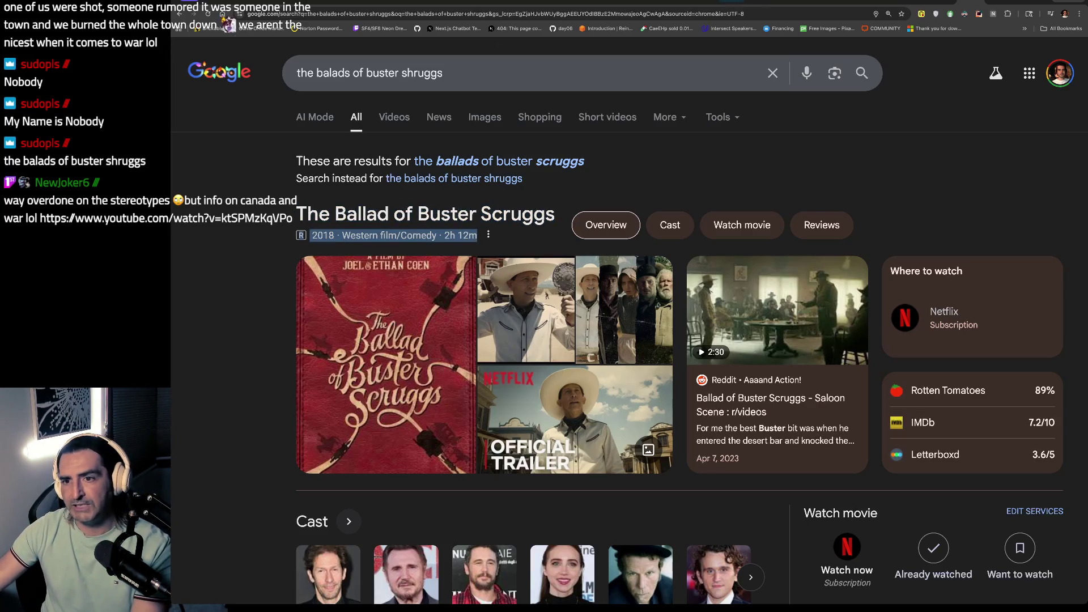
# Step: Return to YouTube, stop the Ghosts IV - 33 track at 0:39, and move to the next tab
pyautogui.click(279, 2)
pyautogui.press('space')
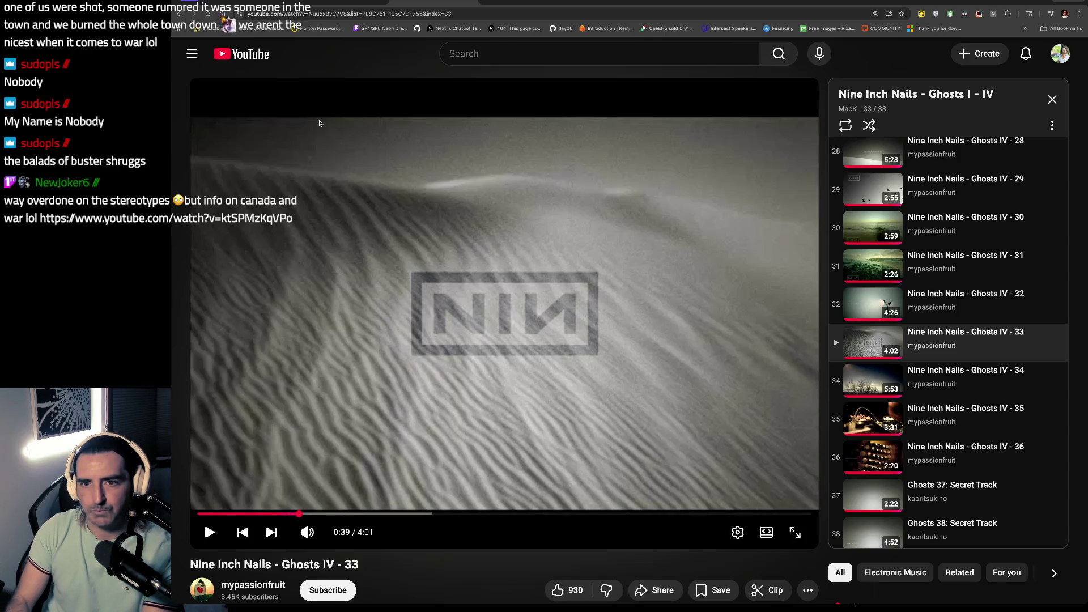
pyautogui.hotkey('ctrl', 'Tab')
pyautogui.hotkey('ctrl', 'Tab')
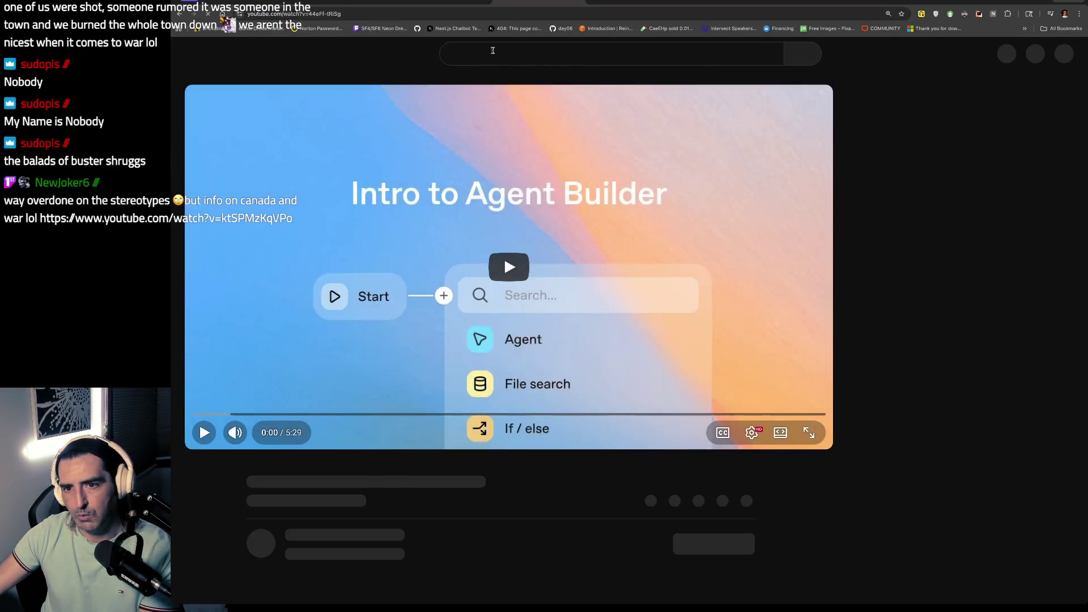
# Step: Search YouTube for 'ballad of buster scruggs' and play the Cantina scene clip
pyautogui.click(493, 52)
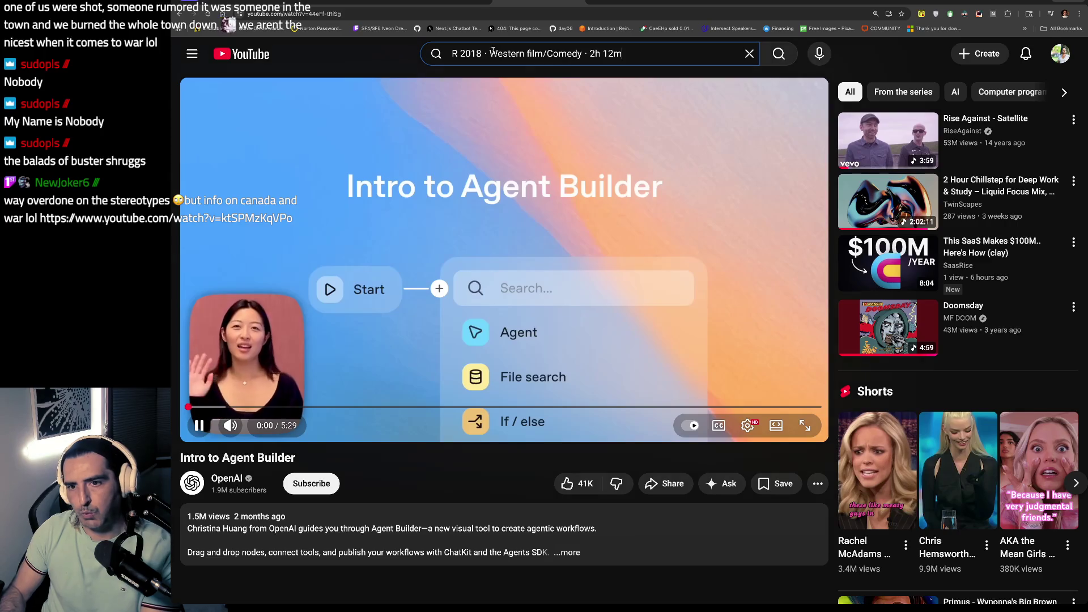
pyautogui.hotkey('ctrl', 'a')
pyautogui.write('ballad of buster')
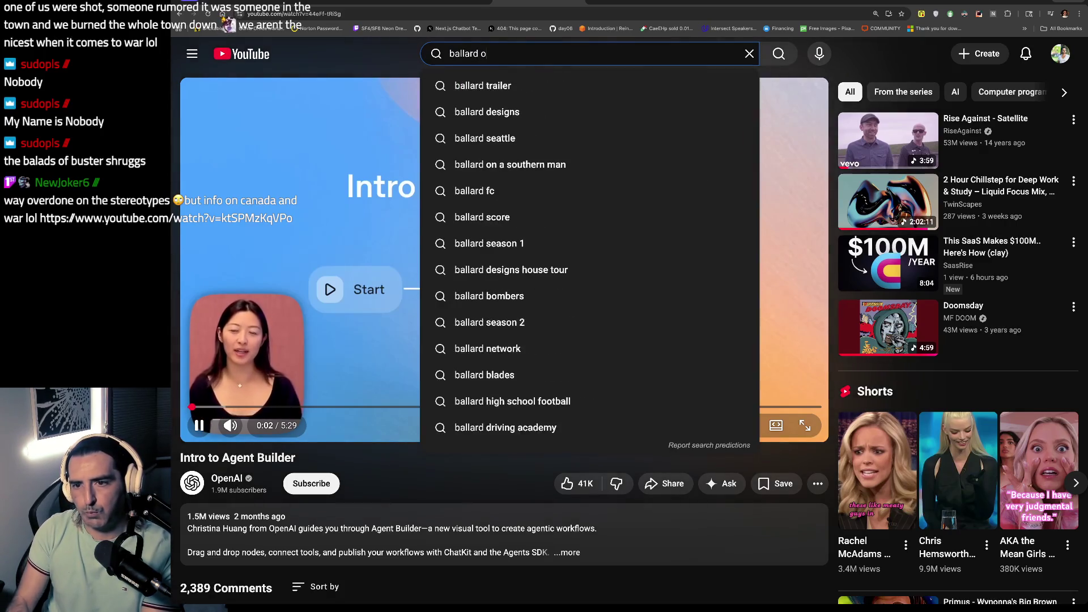
pyautogui.press('Down')
pyautogui.press('Down')
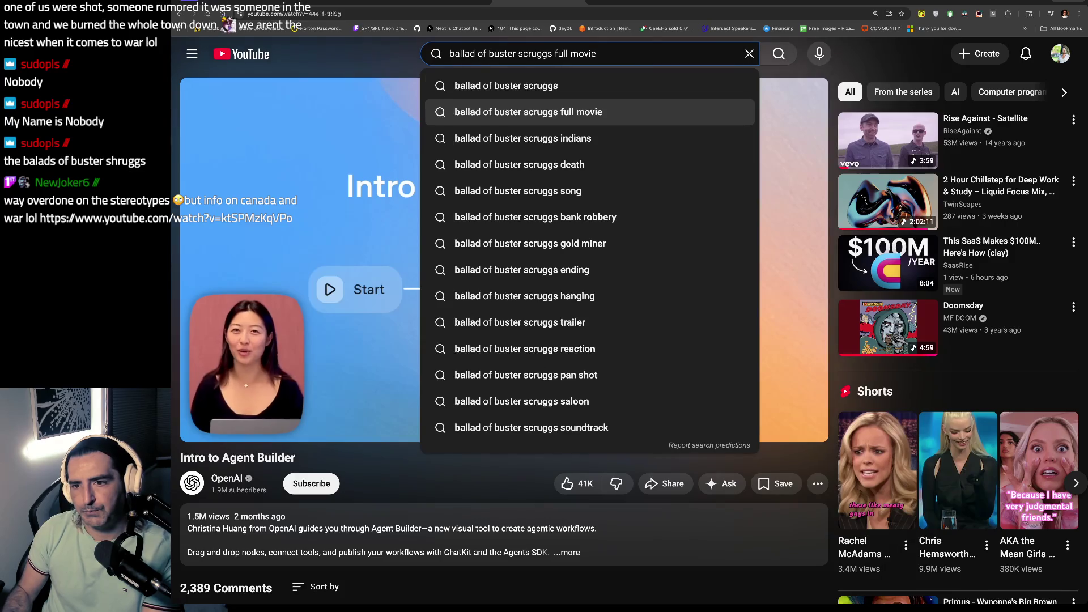
pyautogui.press('Up')
pyautogui.press('Return')
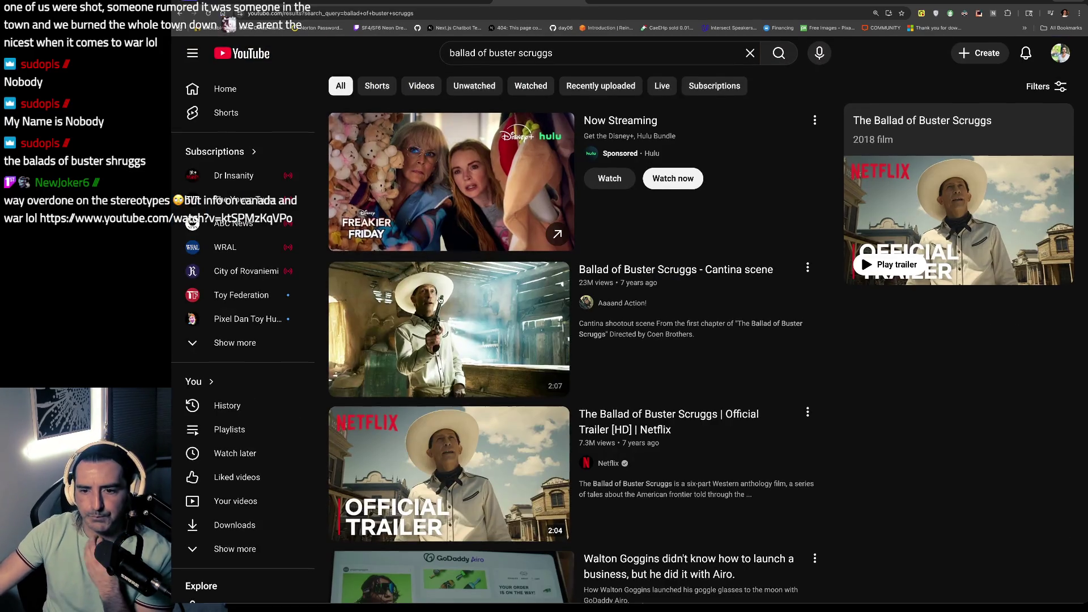
pyautogui.click(455, 325)
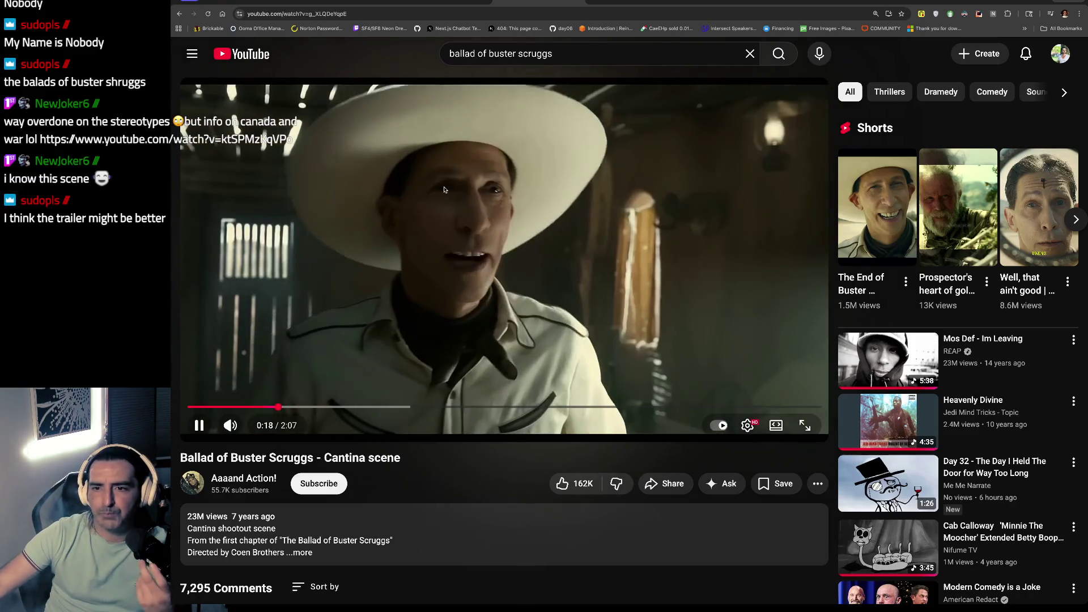
# Step: Start a trailer search ('ballad of buster scruggs t') while pausing and resuming the Cantina scene
pyautogui.click(444, 190)
pyautogui.click(583, 53)
pyautogui.write('tr')
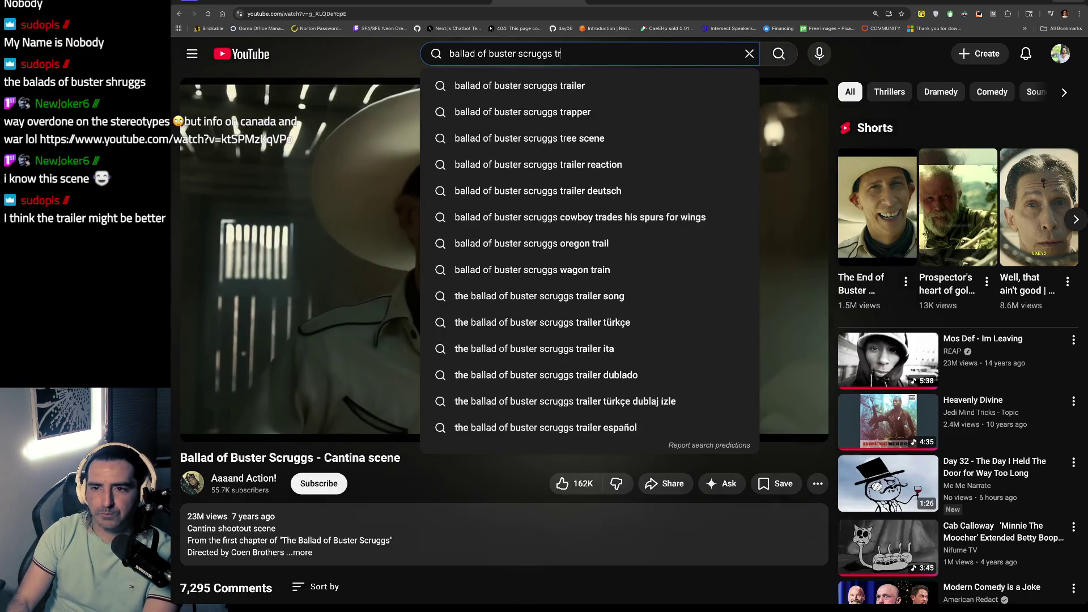
pyautogui.press('BackSpace')
pyautogui.click(293, 206)
pyautogui.click(293, 207)
pyautogui.click(363, 260)
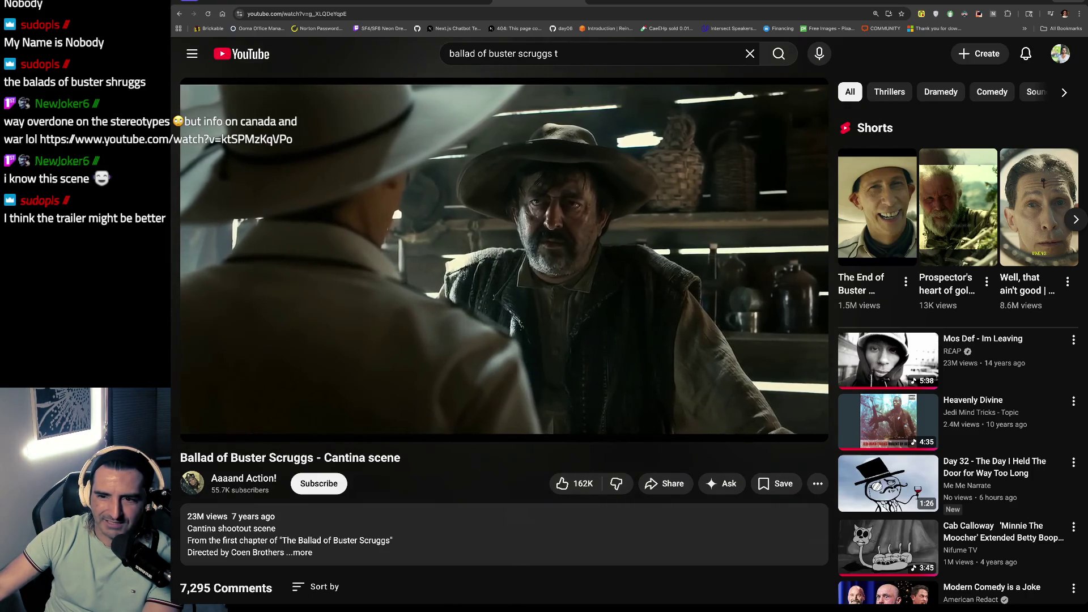
pyautogui.click(435, 320)
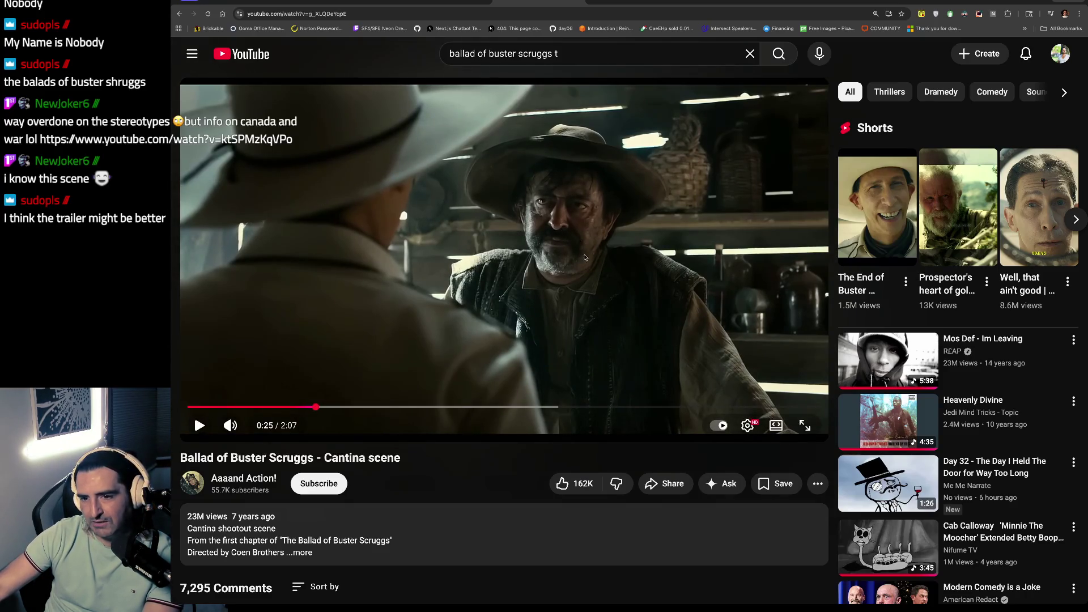
pyautogui.click(581, 244)
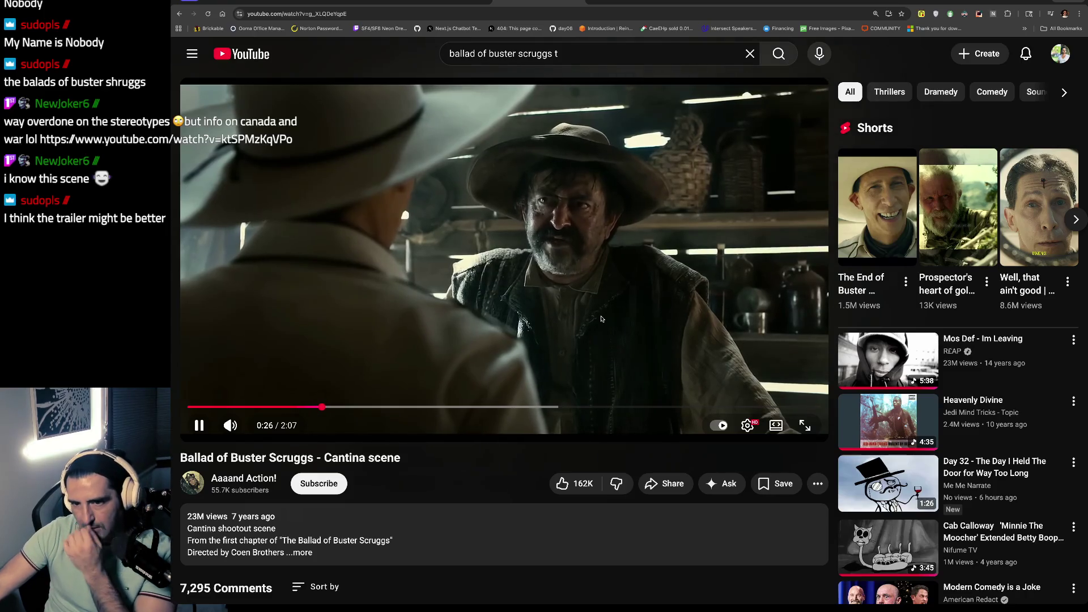
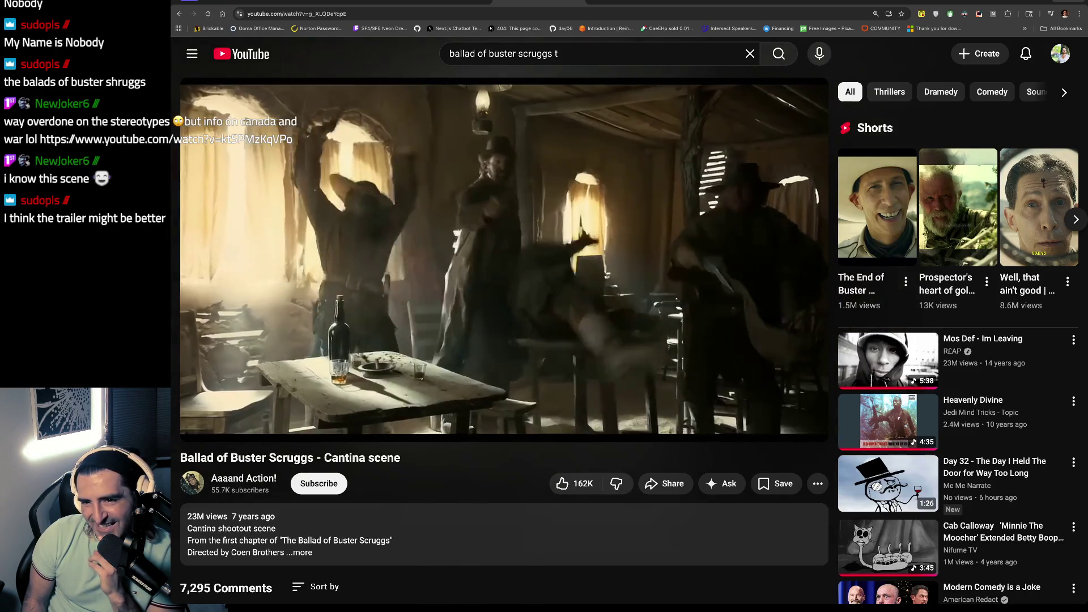
# Step: Pause the cantina scene and search YouTube for 'ballad of buster scruggs trailer'
pyautogui.click(563, 151)
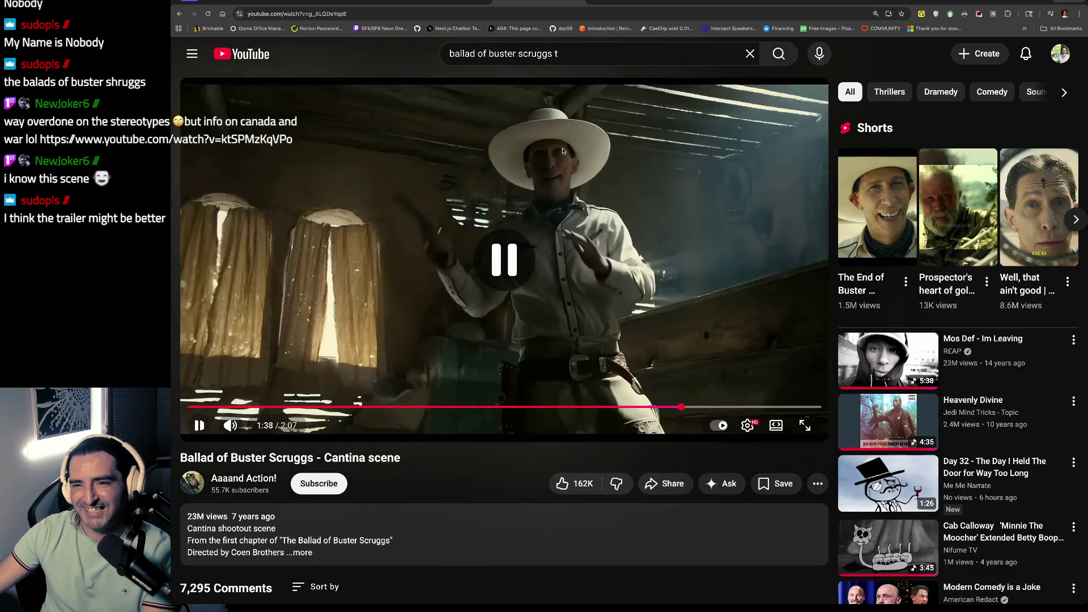
pyautogui.click(565, 47)
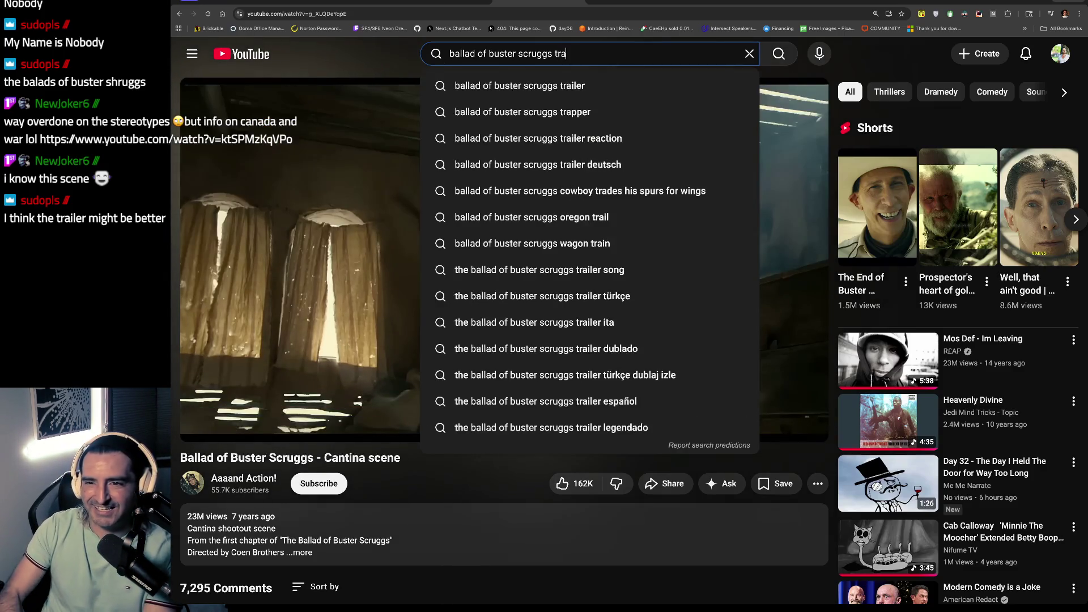
pyautogui.write('r')
pyautogui.press('Return')
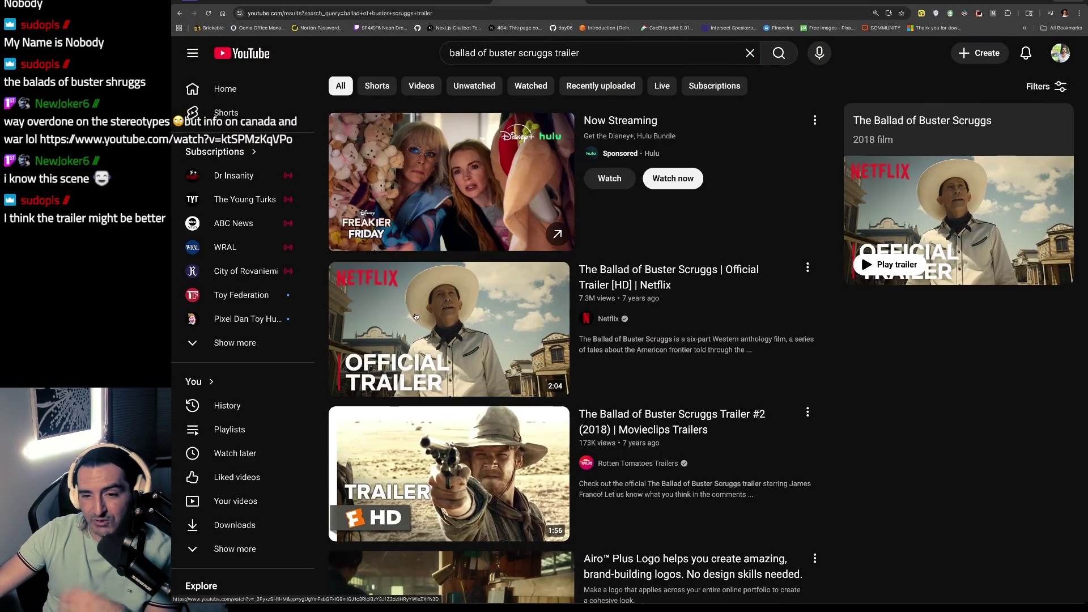
# Step: Open the official Netflix Ballad of Buster Scruggs trailer and watch it, pausing at 0:43
pyautogui.click(484, 356)
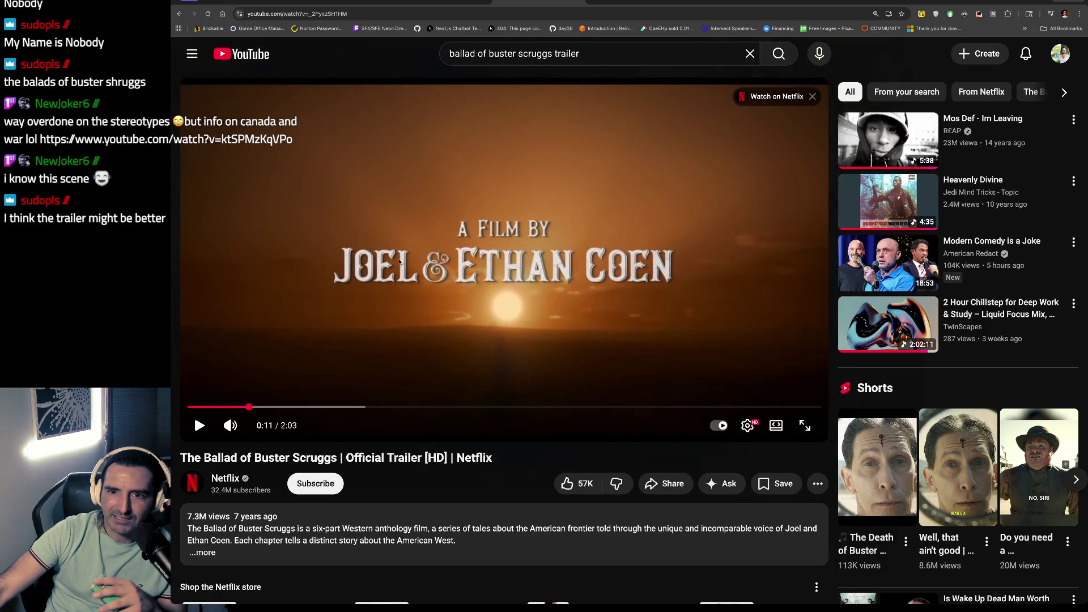
pyautogui.press('space')
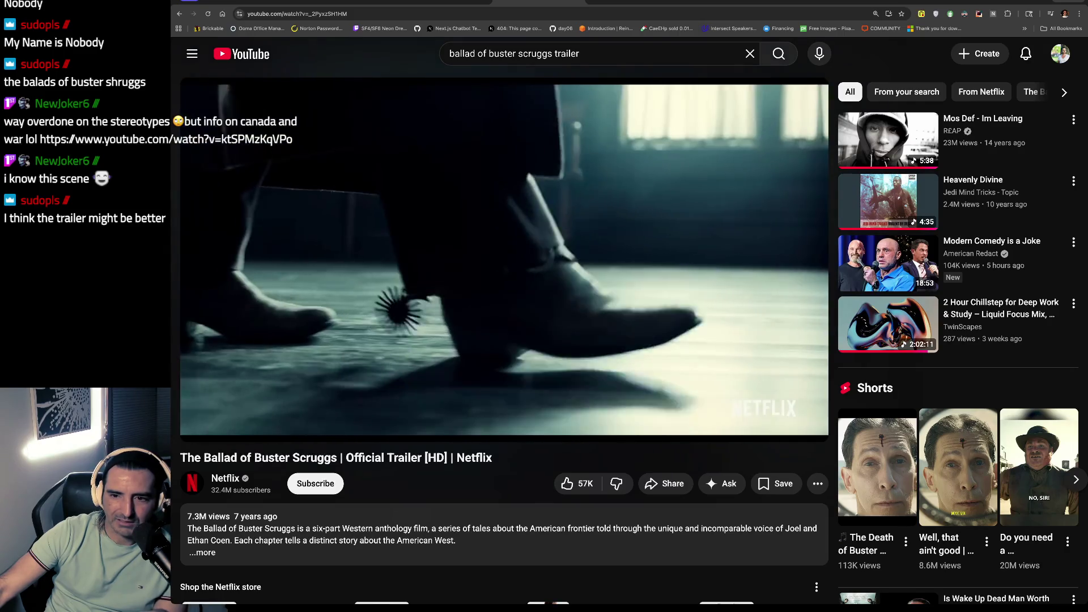
pyautogui.moveTo(843, 261)
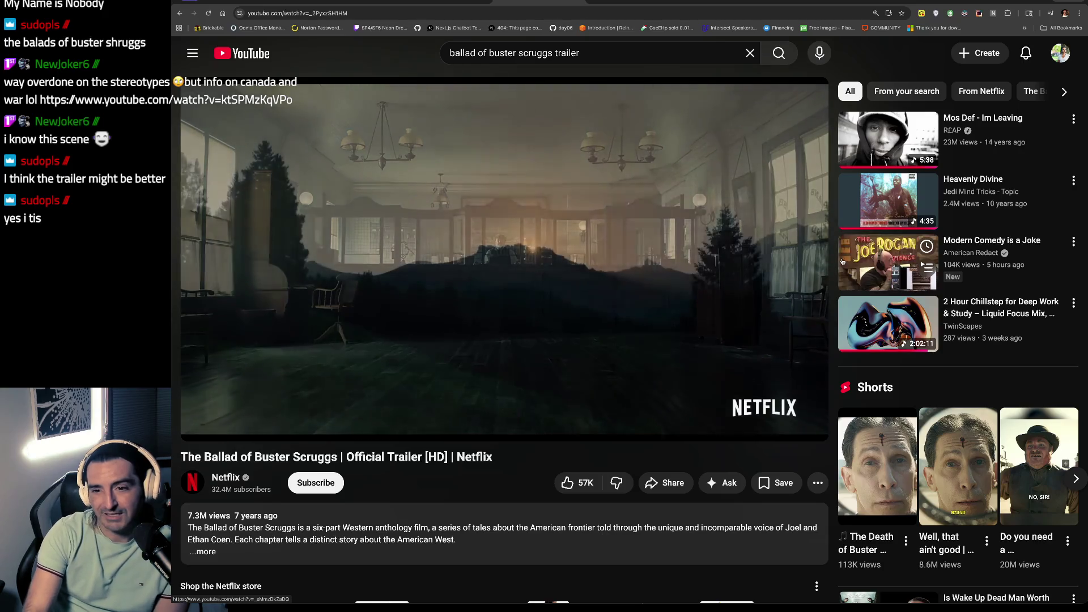
pyautogui.press('space')
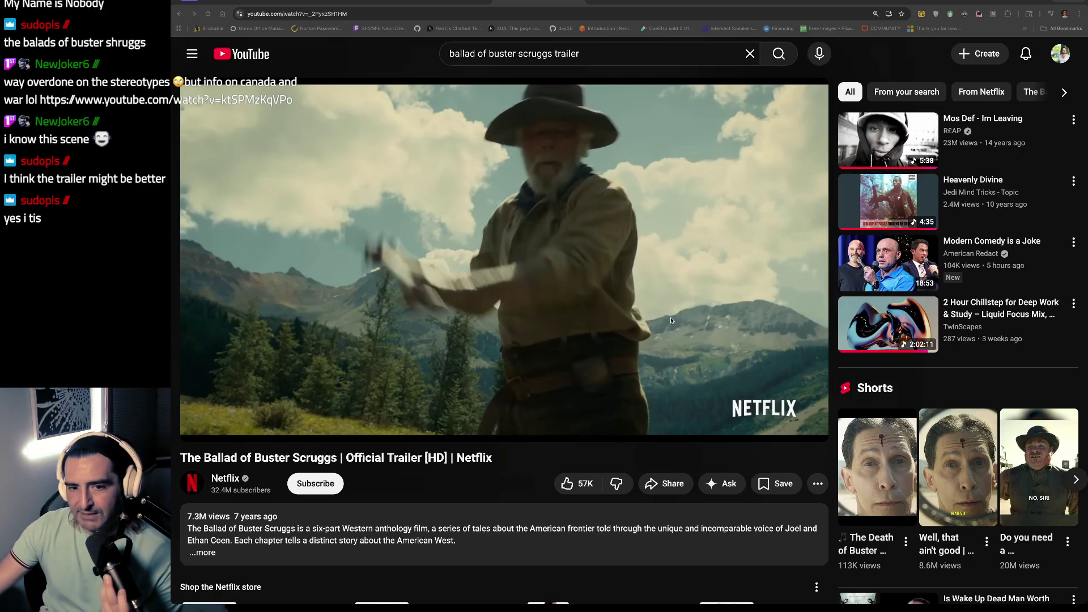
pyautogui.click(419, 309)
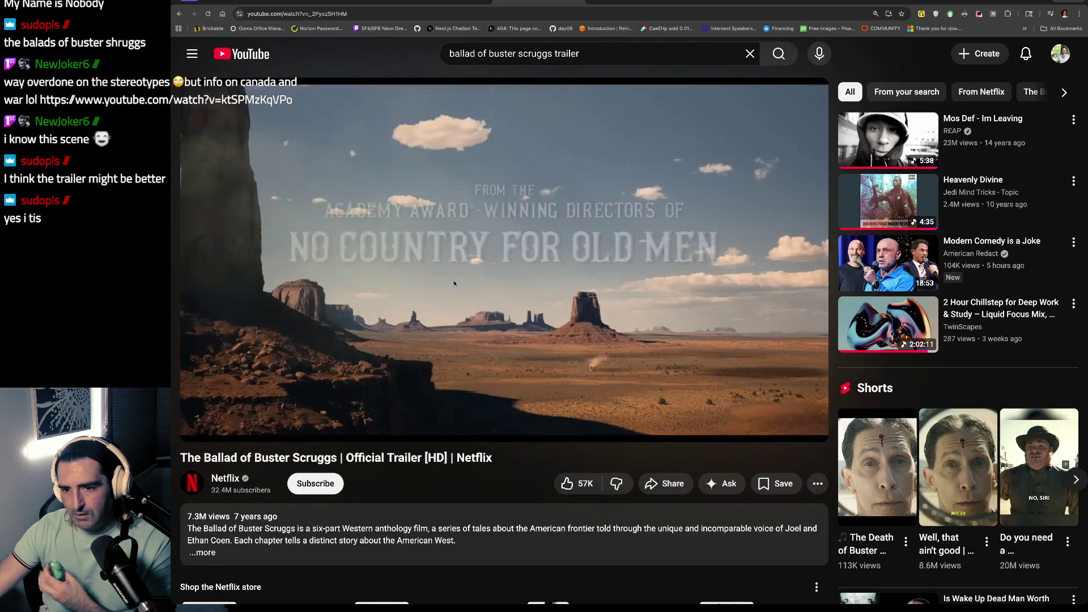
pyautogui.click(508, 231)
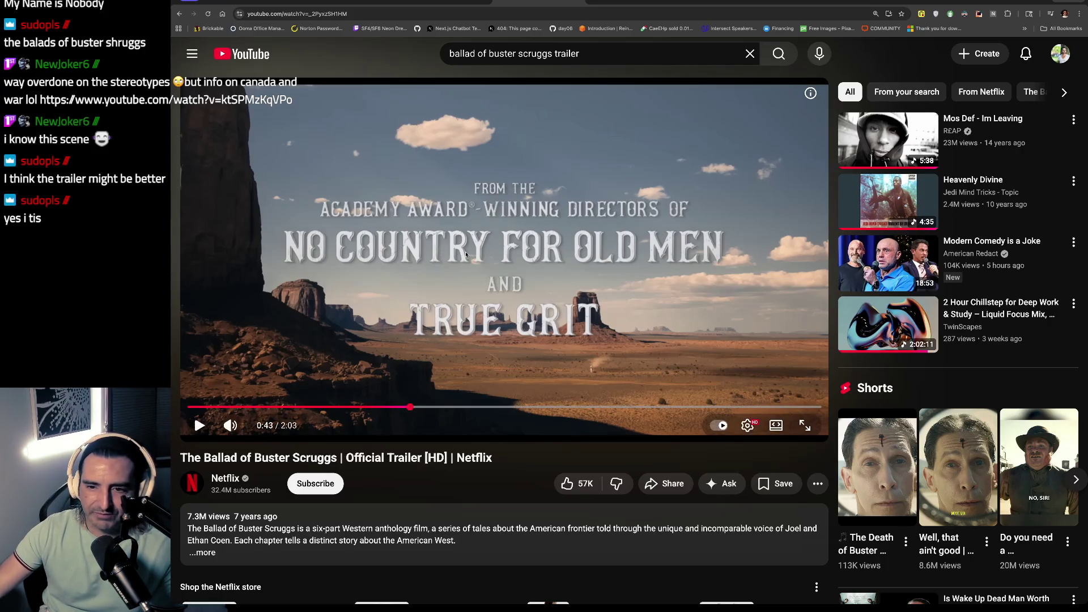
# Step: Watch the trailer to 1:39, then go back to the Nine Inch Nails Ghosts IV - 33 video
pyautogui.click(432, 261)
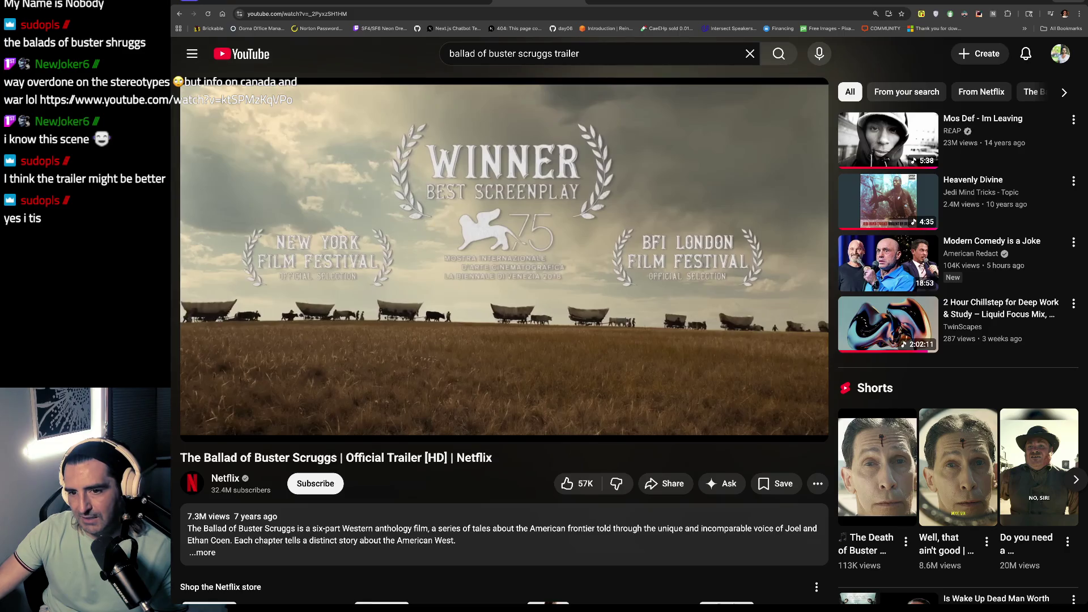
pyautogui.press('space')
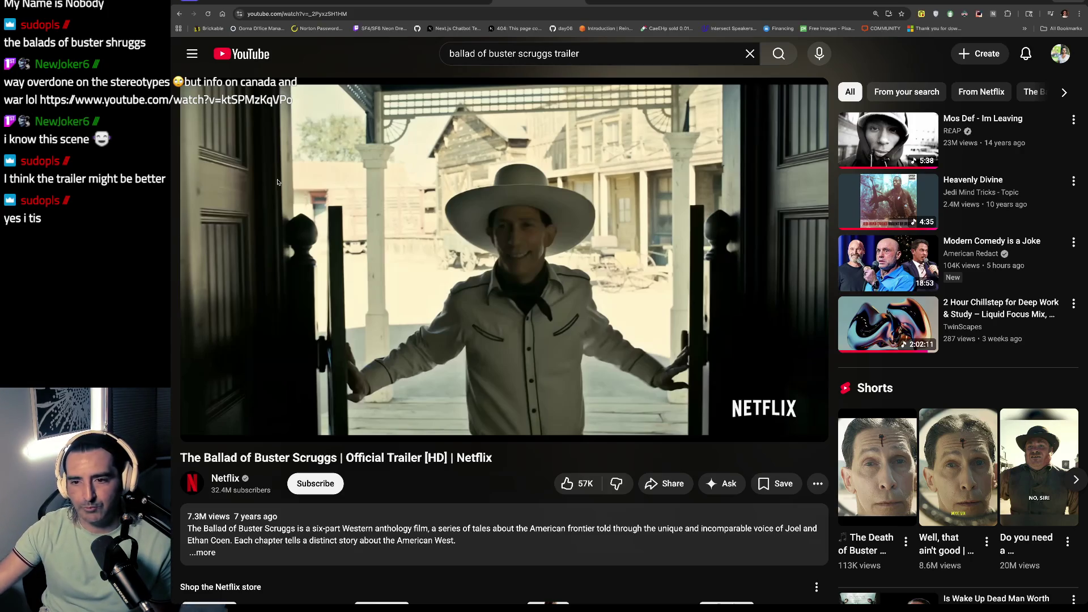
pyautogui.click(343, 193)
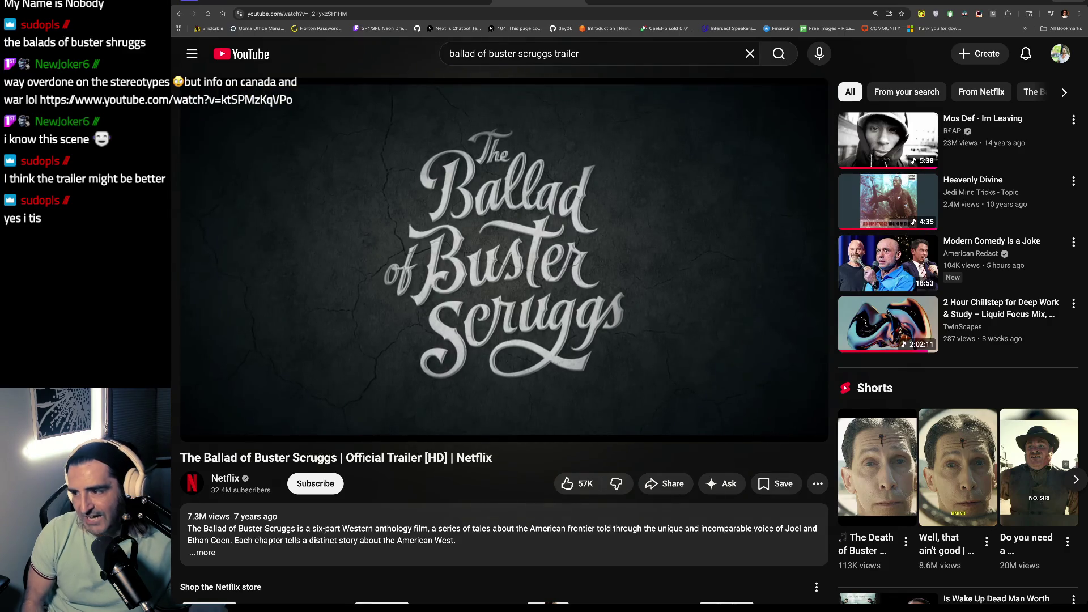
pyautogui.click(485, 229)
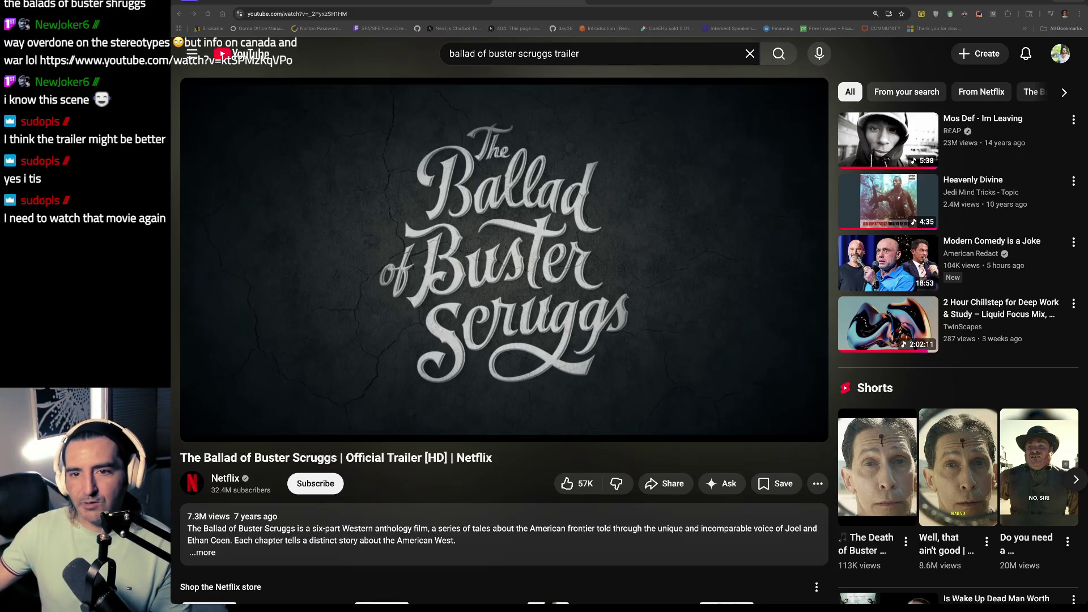
pyautogui.hotkey('alt', 'Left')
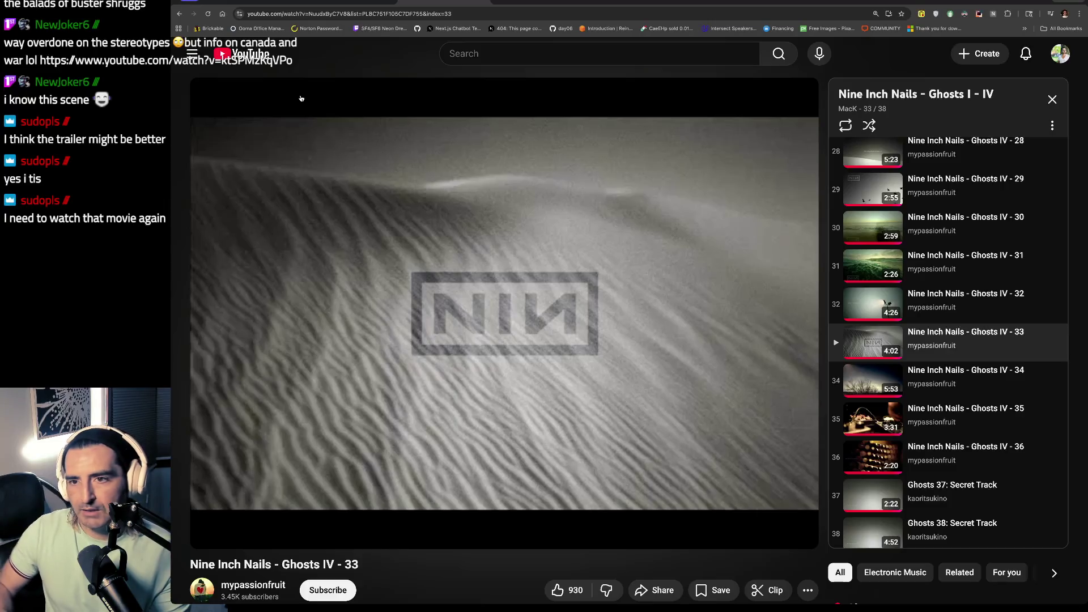
# Step: Search Google for Coen brothers films in a new tab
pyautogui.hotkey('ctrl', 't')
pyautogui.write('cohen brothers films')
pyautogui.press('Return')
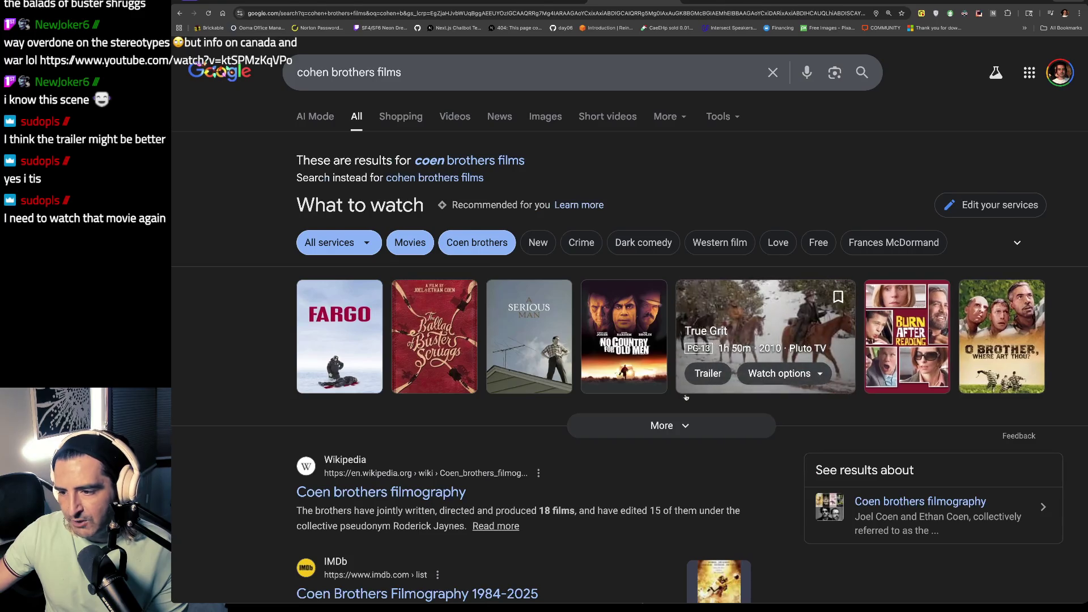
# Step: Expand the What to watch film grid and open the search for The Big Lebowski
pyautogui.click(651, 426)
pyautogui.scroll(-3, 618, 418)
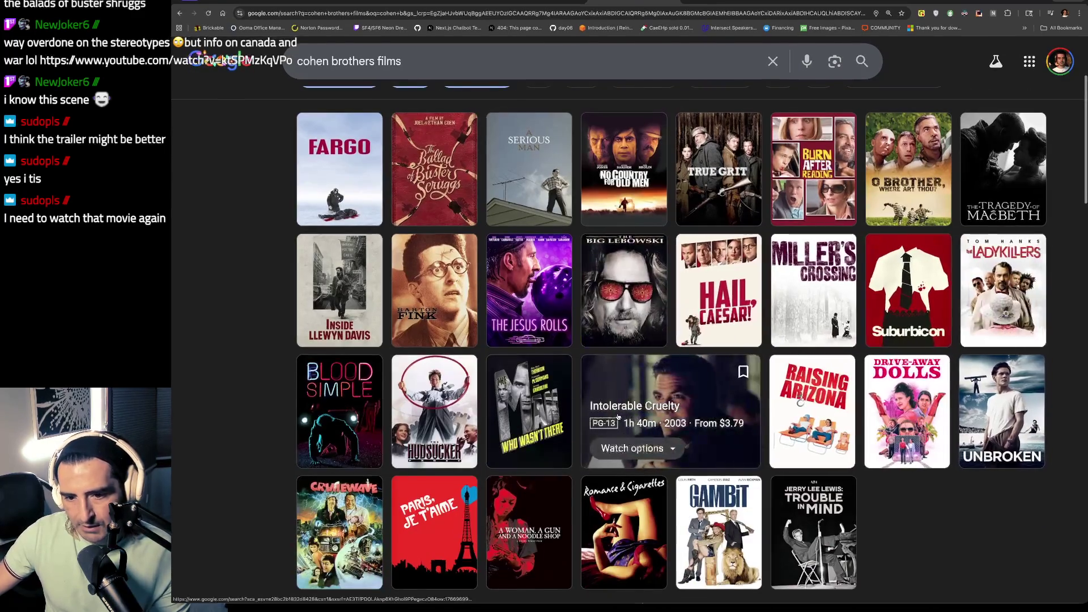
pyautogui.scroll(-3, 618, 417)
pyautogui.scroll(6, 618, 418)
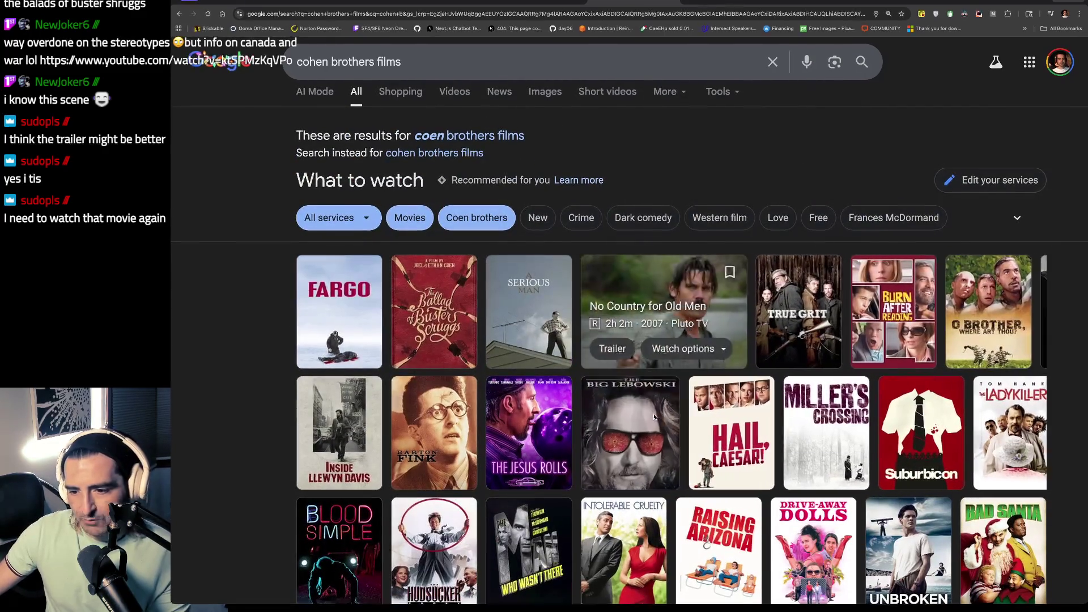
pyautogui.click(636, 418)
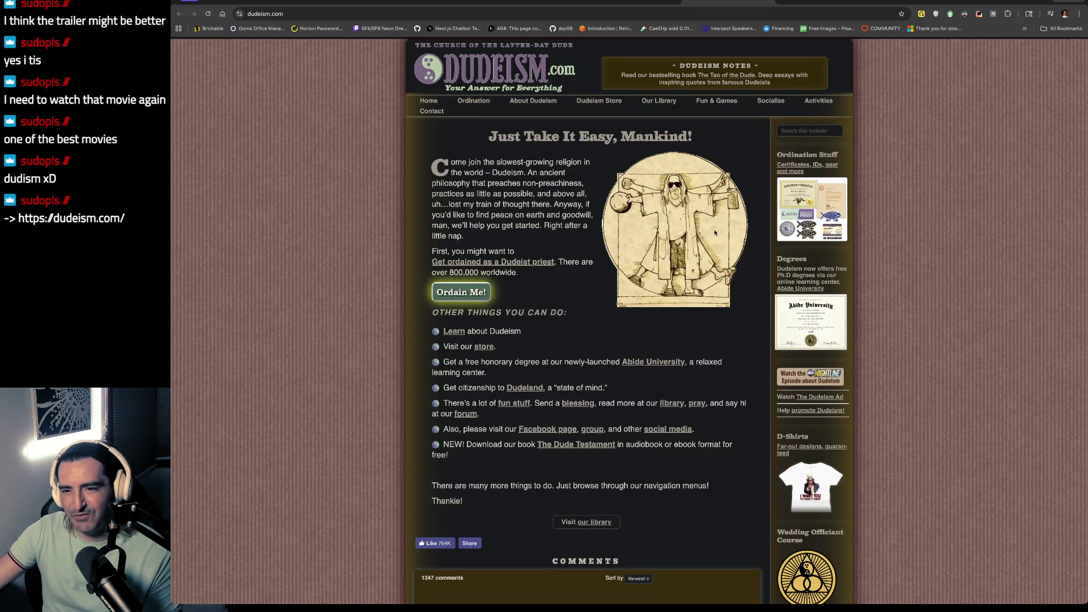
pyautogui.moveTo(462, 183); pyautogui.dragTo(473, 205)
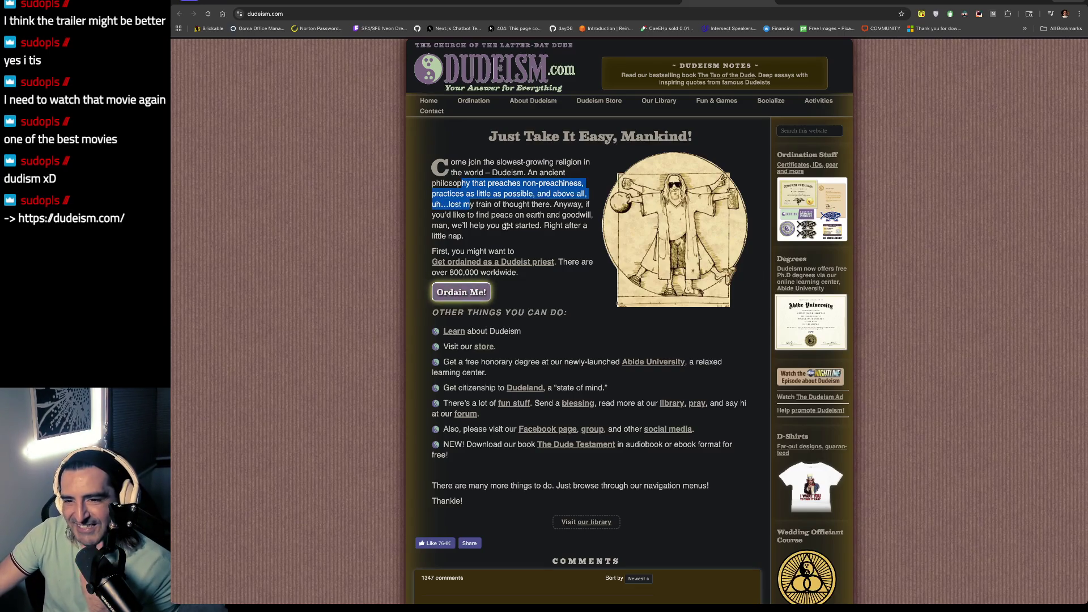
pyautogui.scroll(-1, 467, 187)
pyautogui.click(467, 186)
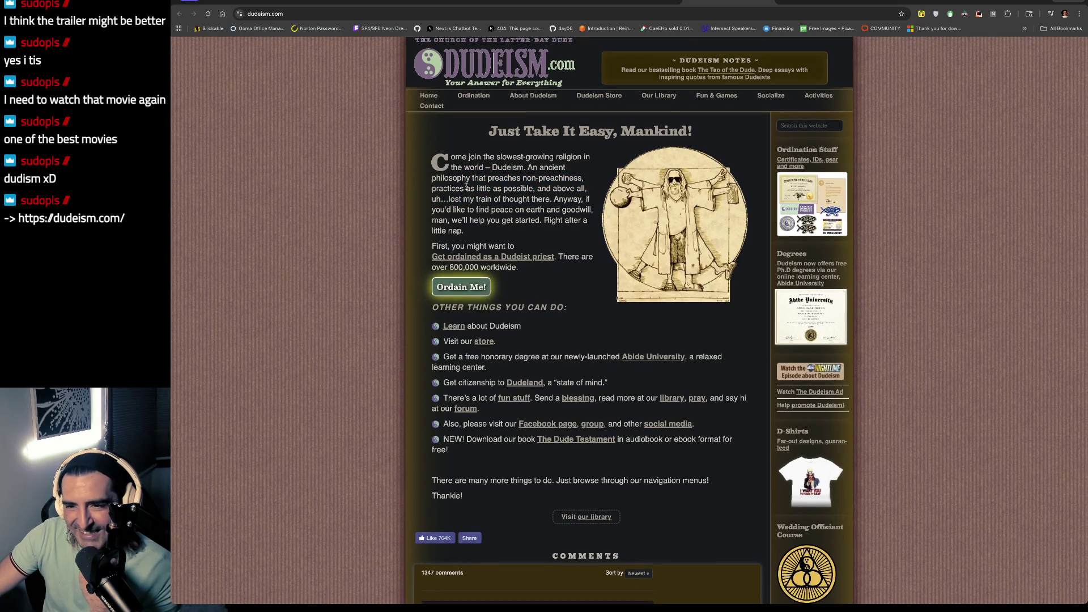
pyautogui.moveTo(466, 189); pyautogui.dragTo(476, 239)
pyautogui.scroll(-1, 552, 227)
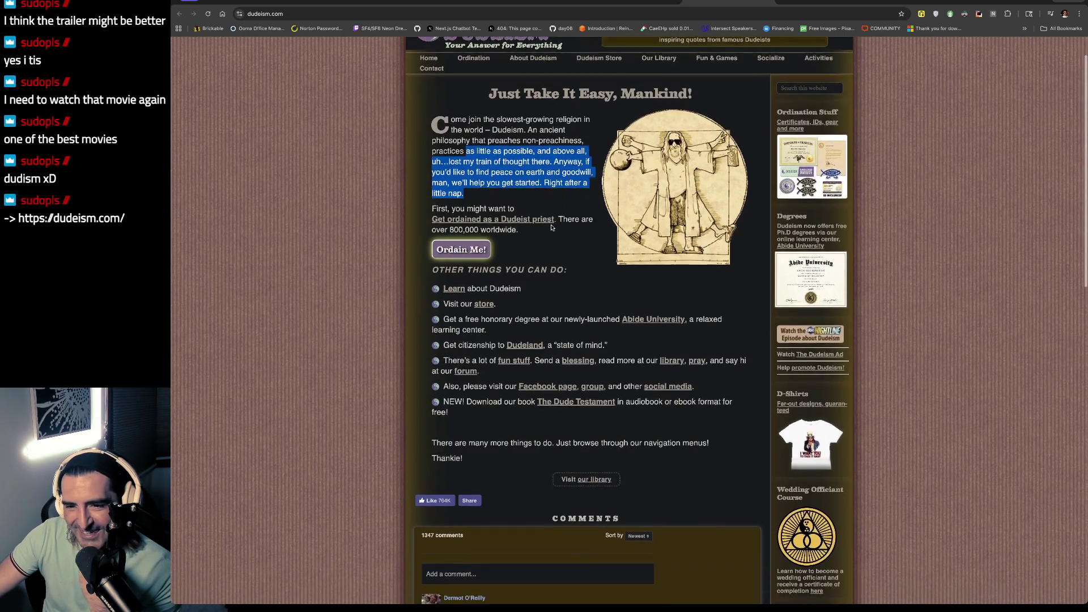
pyautogui.press('Tab')
pyautogui.press('Tab')
pyautogui.press('Return')
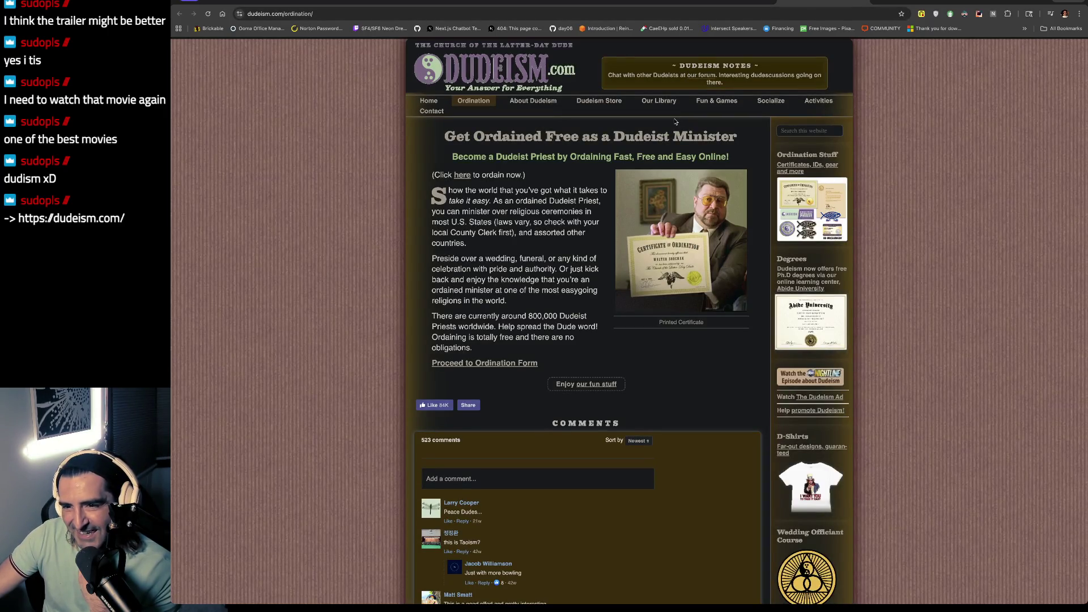
pyautogui.scroll(-5, 628, 329)
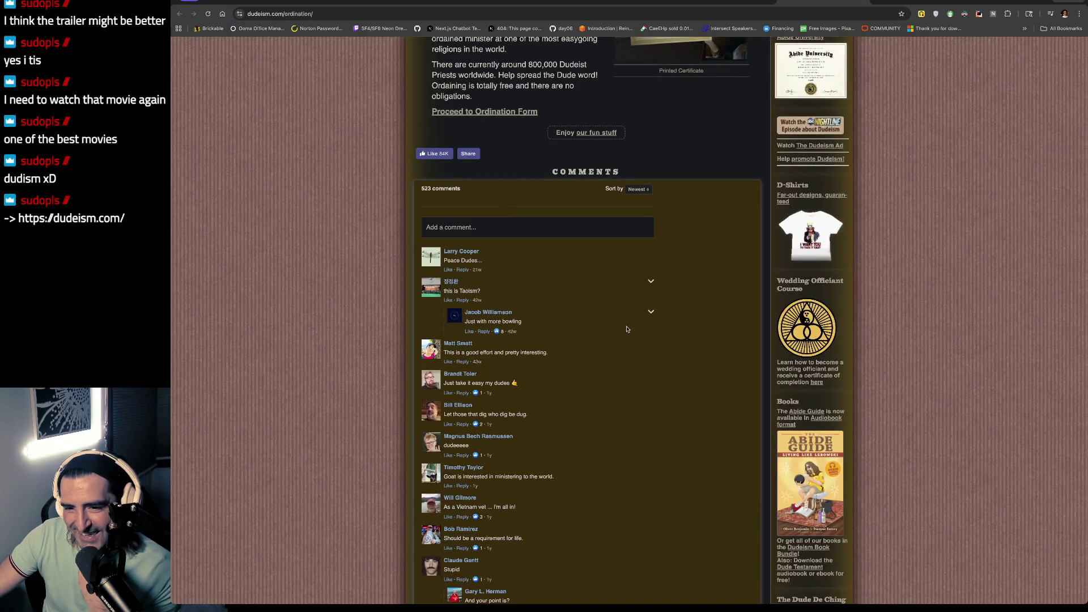
pyautogui.scroll(-4, 627, 330)
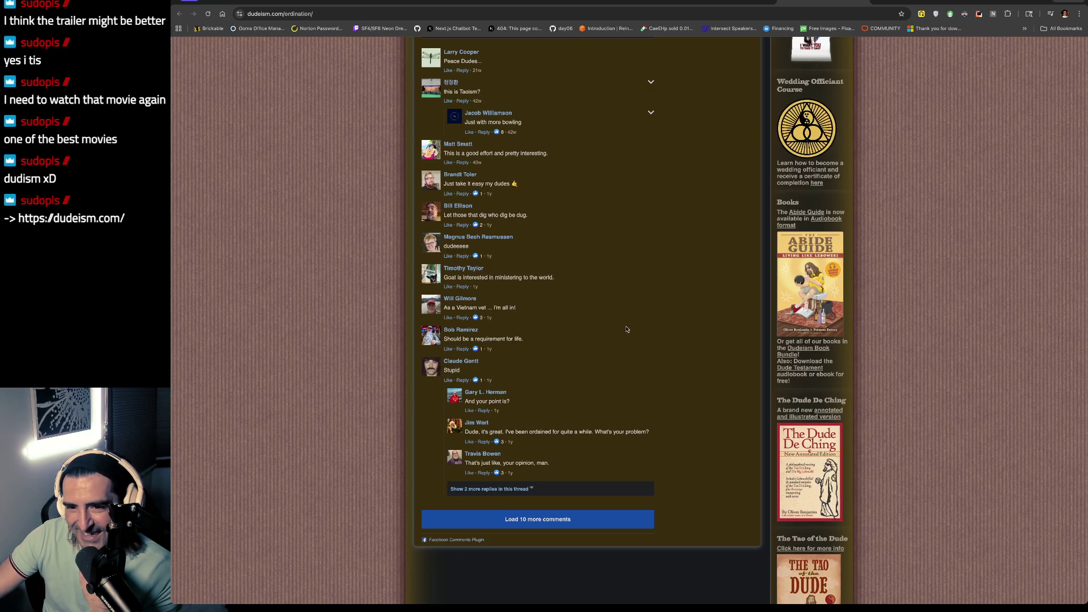
pyautogui.scroll(10, 627, 329)
pyautogui.hotkey('alt', 'Left')
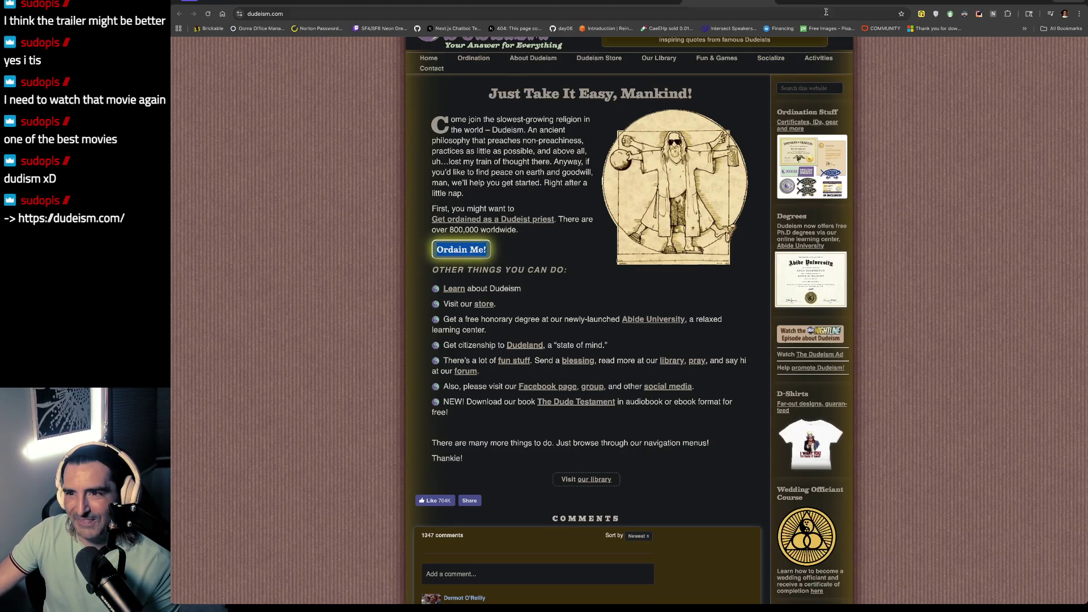
# Step: Show The Big Lebowski results, then switch to the terminal with the Claude sessions
pyautogui.click(648, 2)
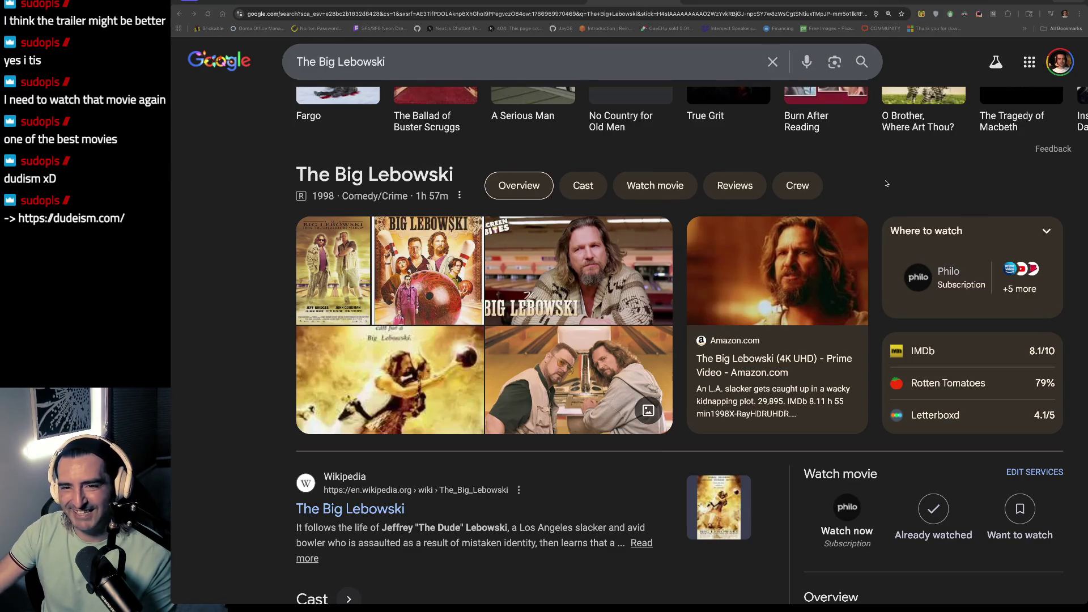
pyautogui.press('super+Tab')
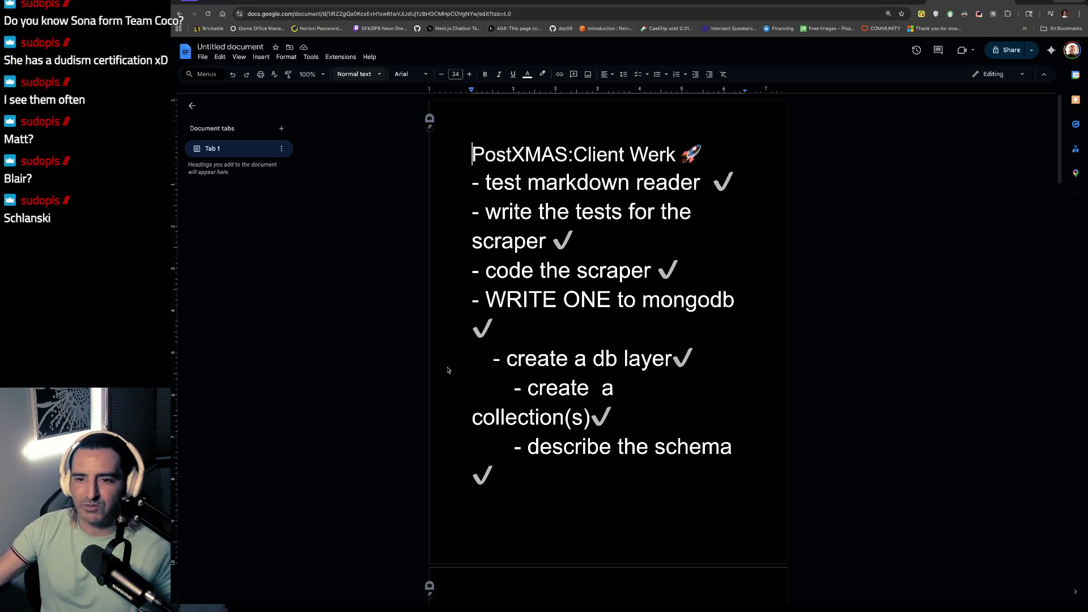
# Step: Open a new Chrome tab to start a web search
pyautogui.hotkey('ctrl', 't')
# Step: Search Google for the Team Coco producer's name, browse the results, and return to the task list
pyautogui.write('jrodan schanlsi')
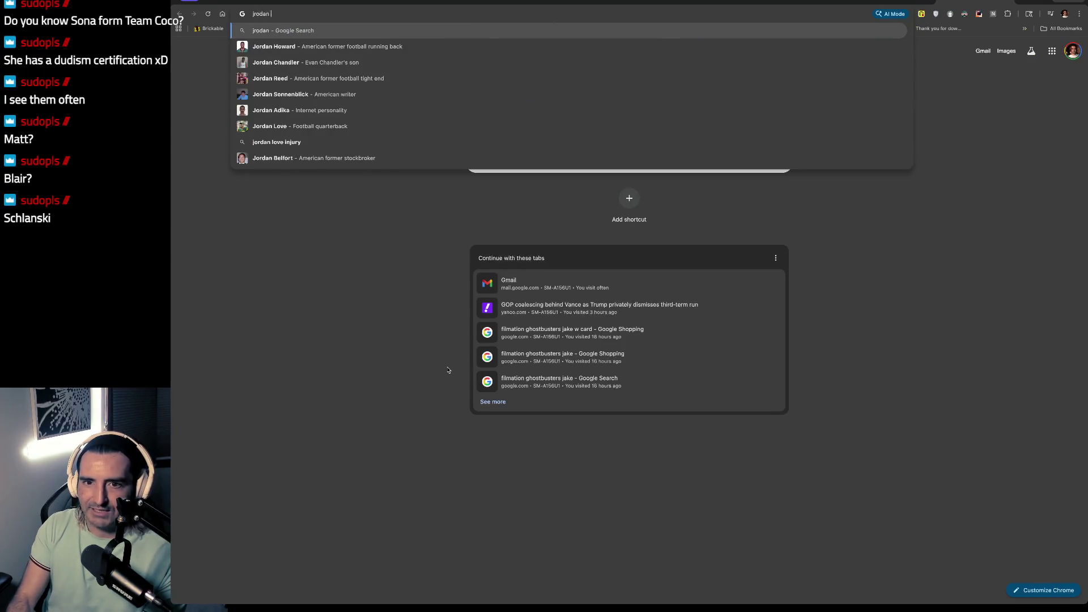
pyautogui.press('BackSpace')
pyautogui.write('ki')
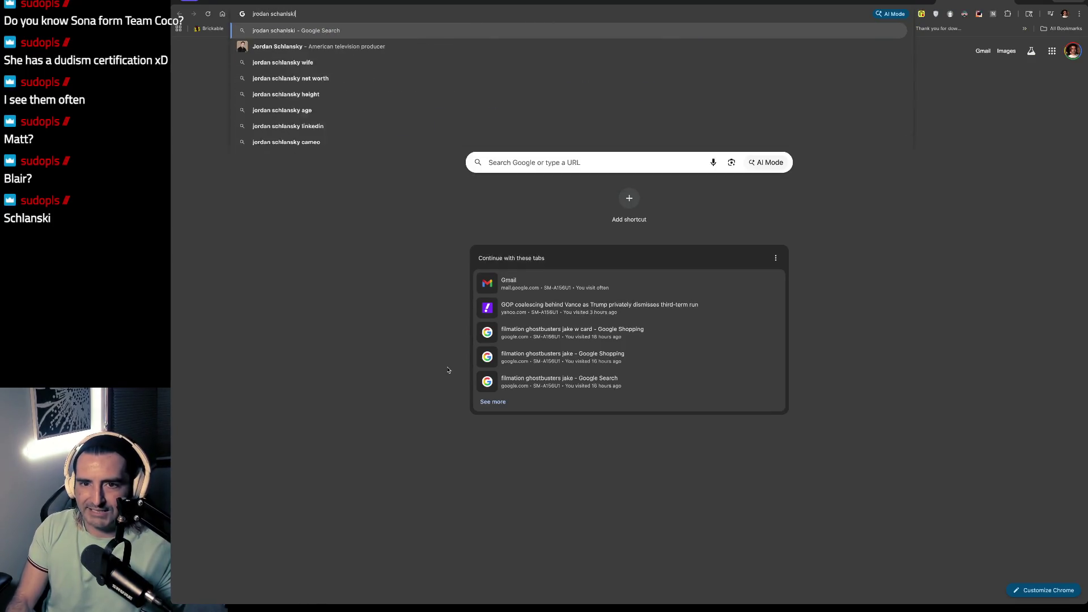
pyautogui.press('Return')
pyautogui.scroll(-8, 451, 385)
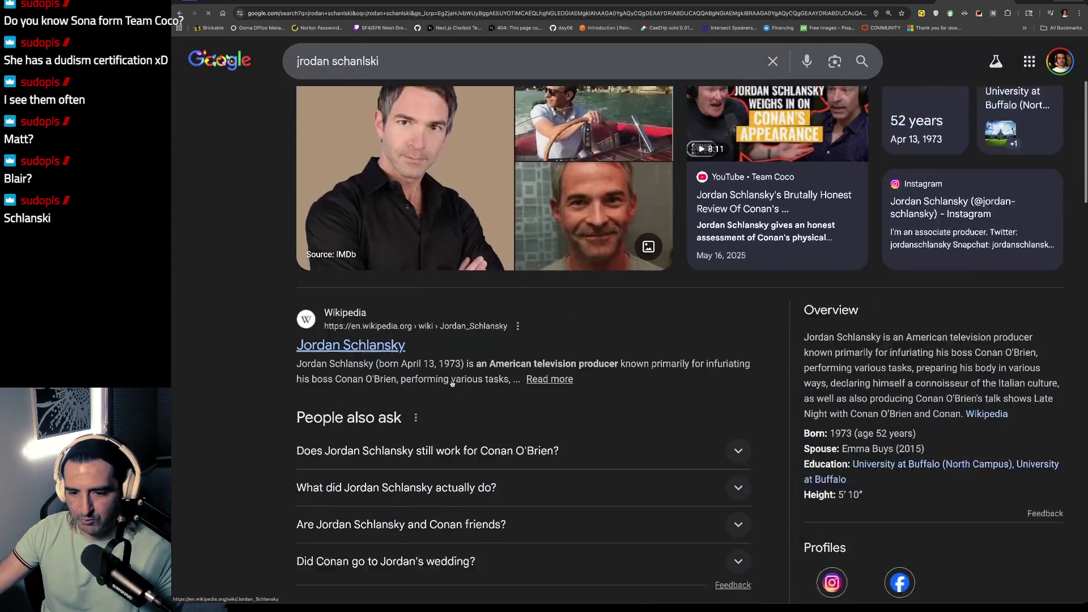
pyautogui.scroll(-2, 452, 380)
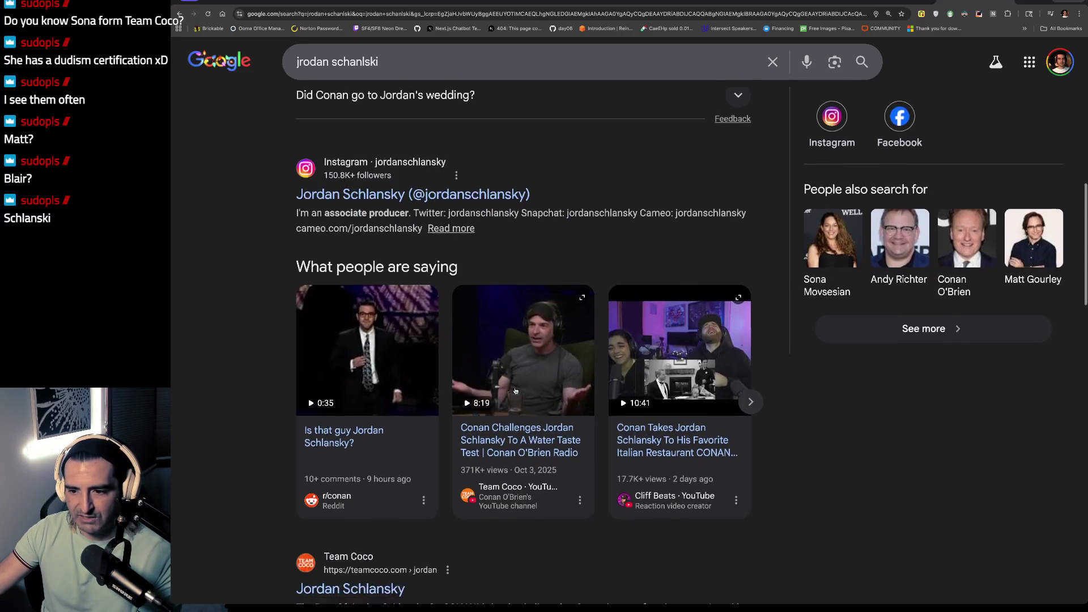
pyautogui.scroll(-3, 516, 391)
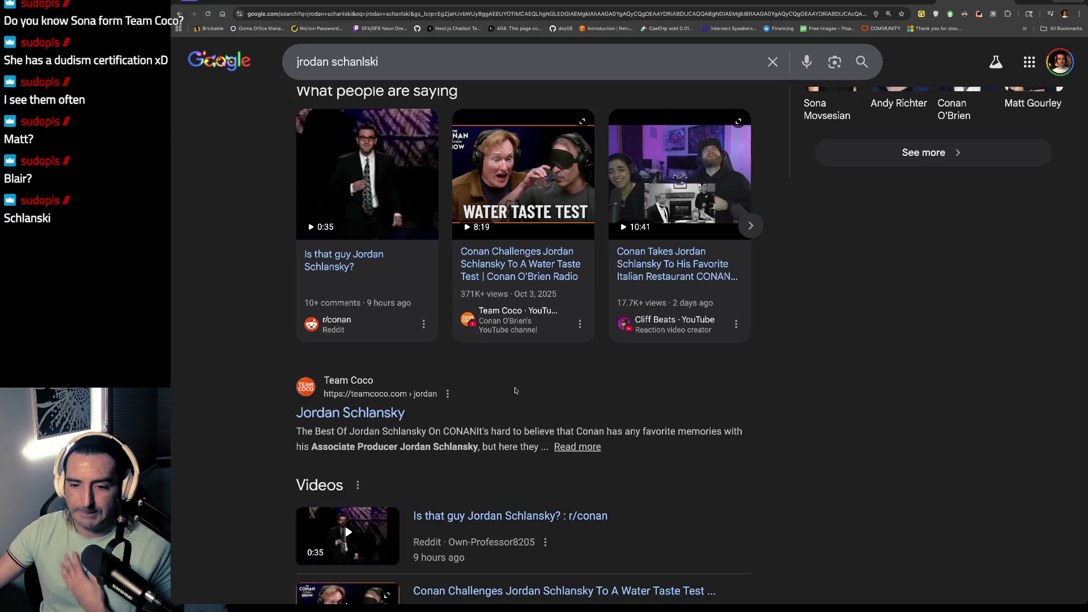
pyautogui.scroll(-3, 515, 390)
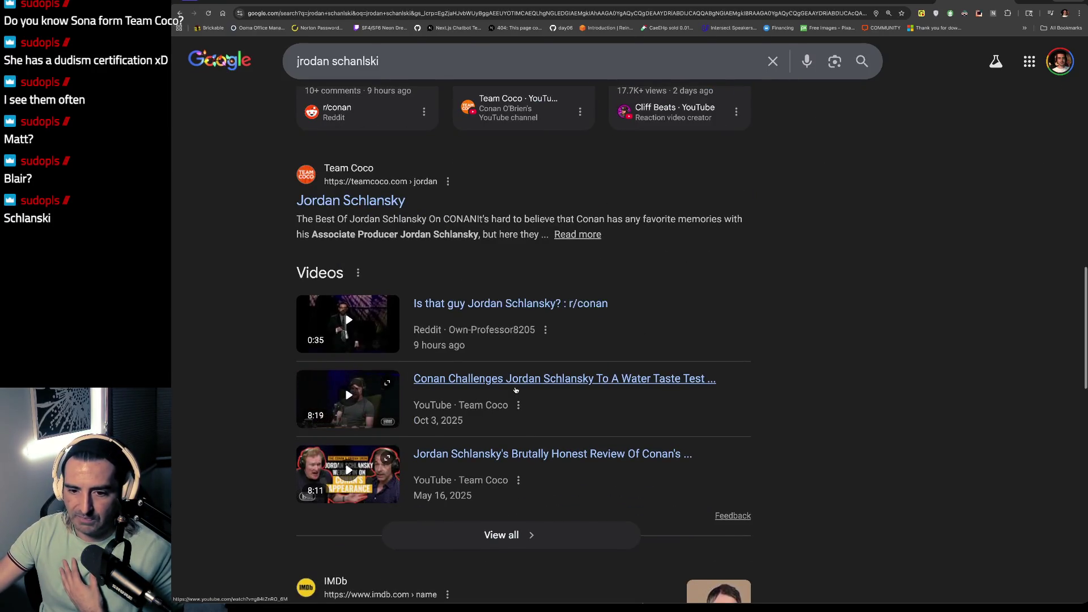
pyautogui.scroll(-2, 516, 390)
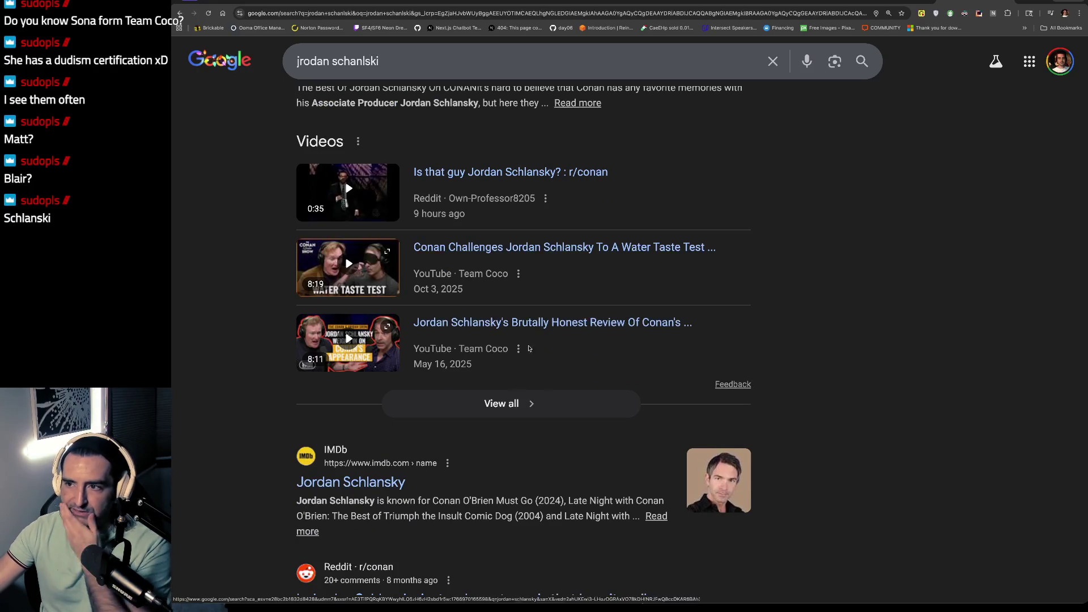
pyautogui.click(867, 2)
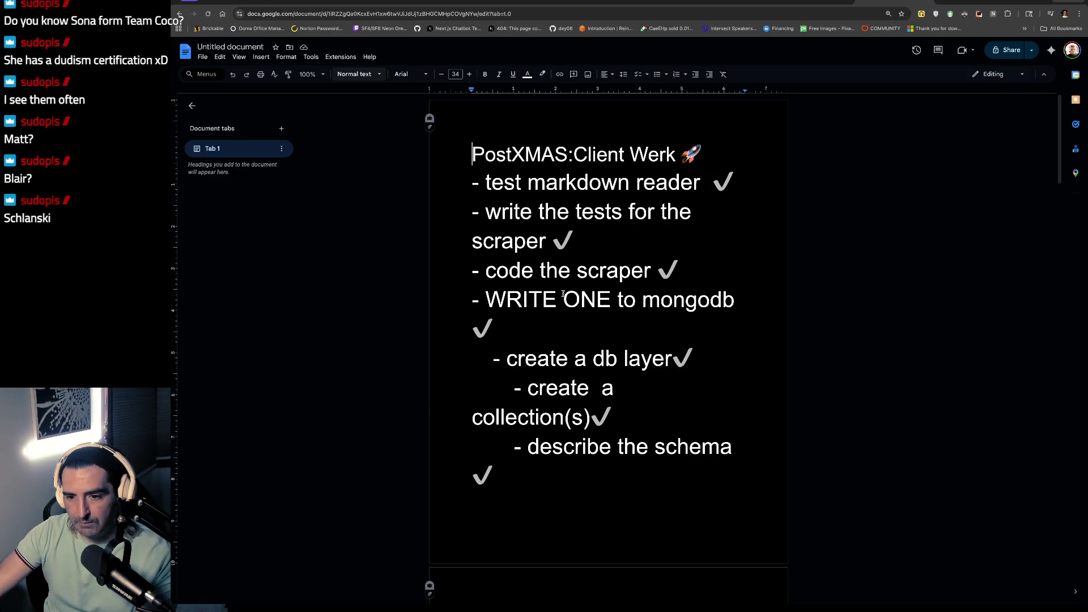
pyautogui.scroll(-20, 563, 293)
pyautogui.scroll(-10, 563, 293)
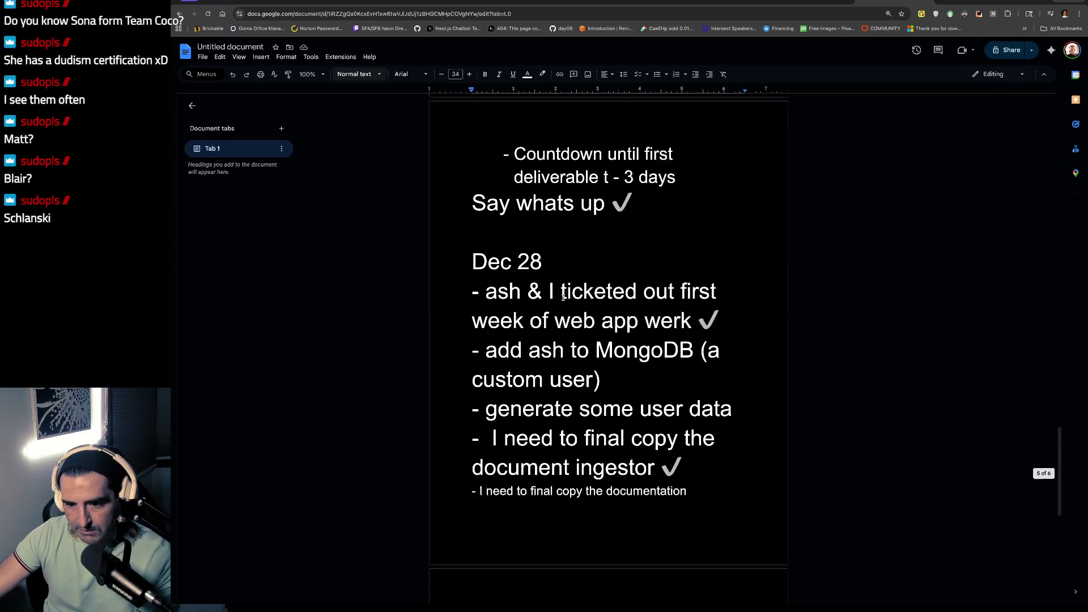
pyautogui.moveTo(502, 309); pyautogui.dragTo(597, 422)
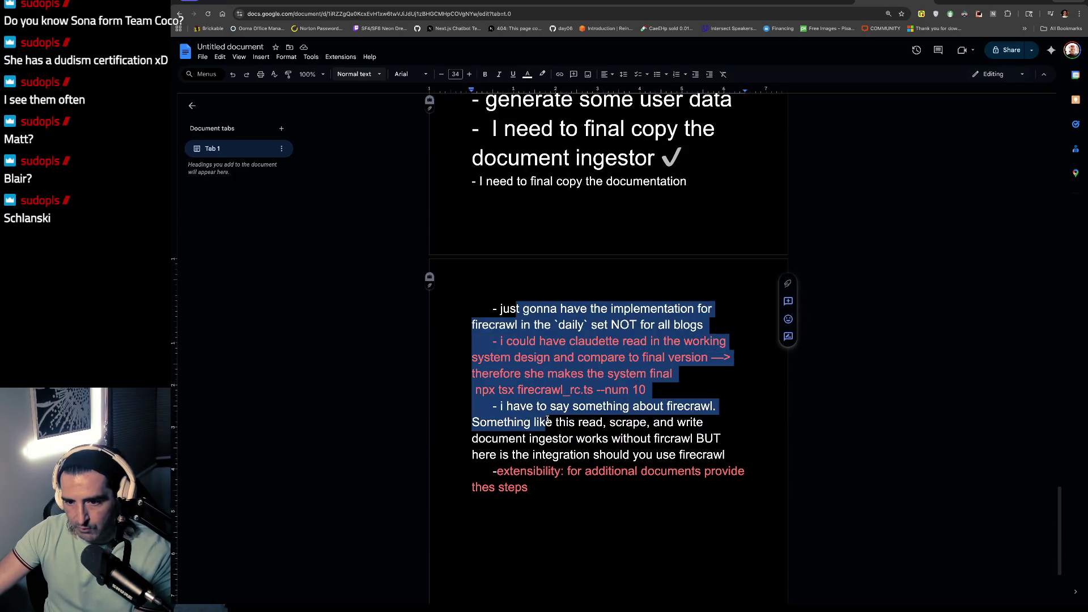
pyautogui.click(600, 390)
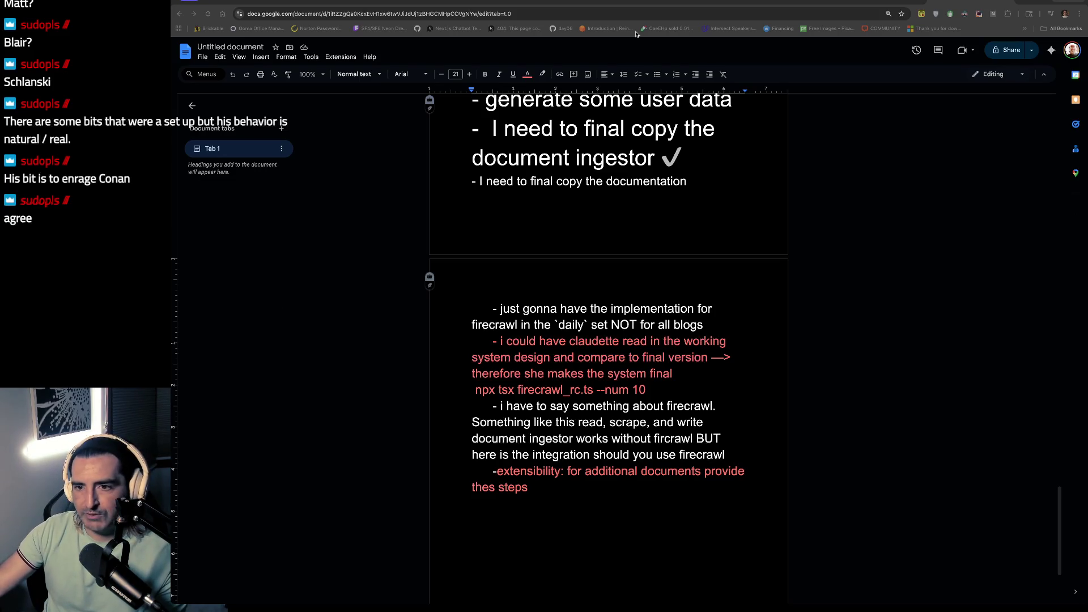
# Step: Select the red extensibility note and the firecrawl integration paragraph near the notes' end
pyautogui.scroll(-1, 564, 307)
pyautogui.click(566, 302)
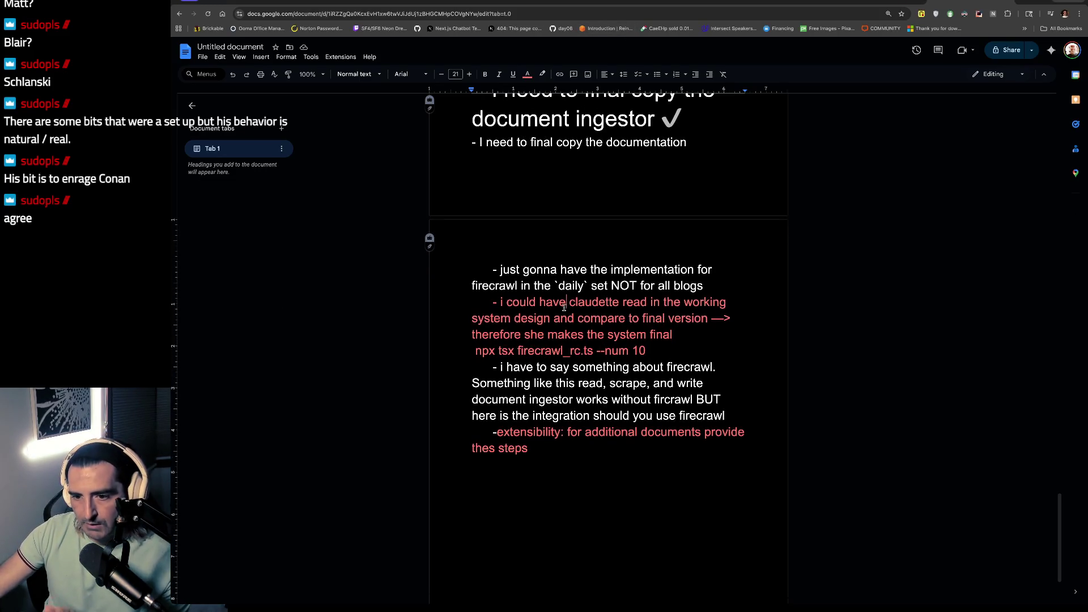
pyautogui.scroll(-1, 564, 306)
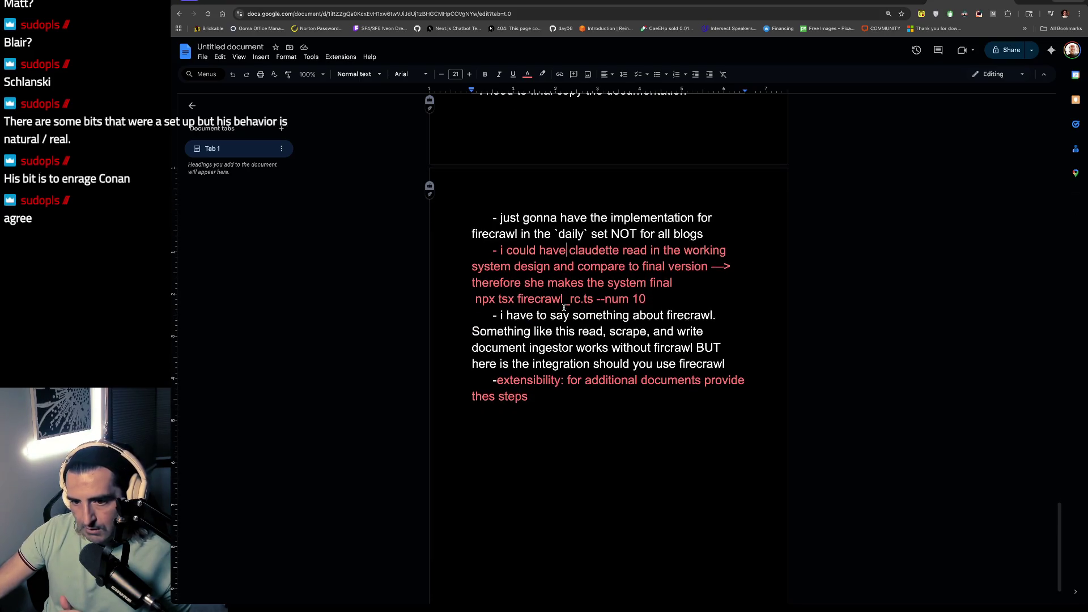
pyautogui.moveTo(550, 397); pyautogui.dragTo(500, 384)
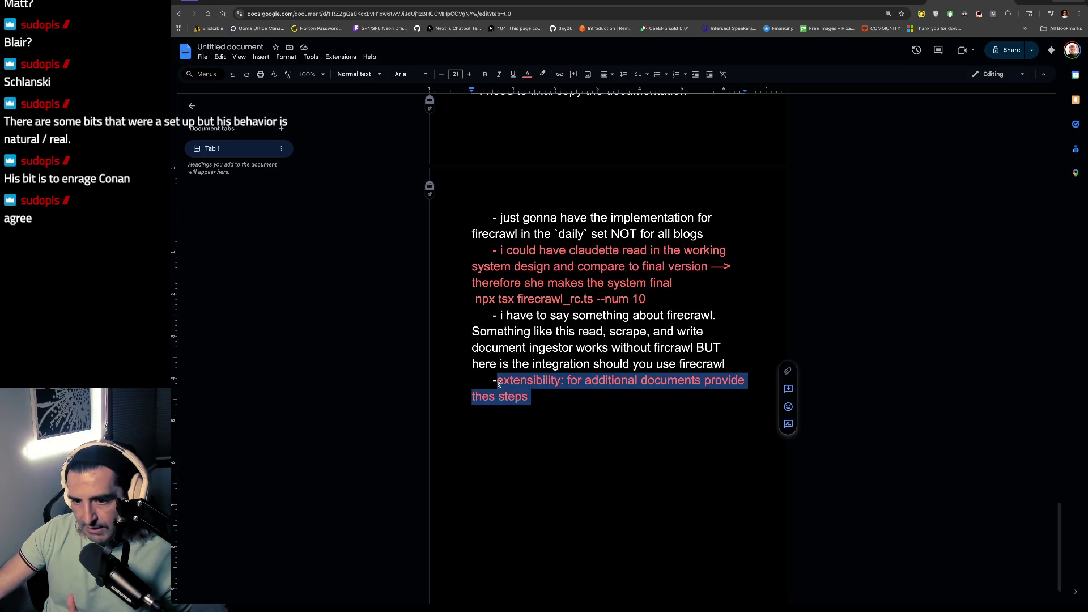
pyautogui.moveTo(493, 315); pyautogui.dragTo(484, 369)
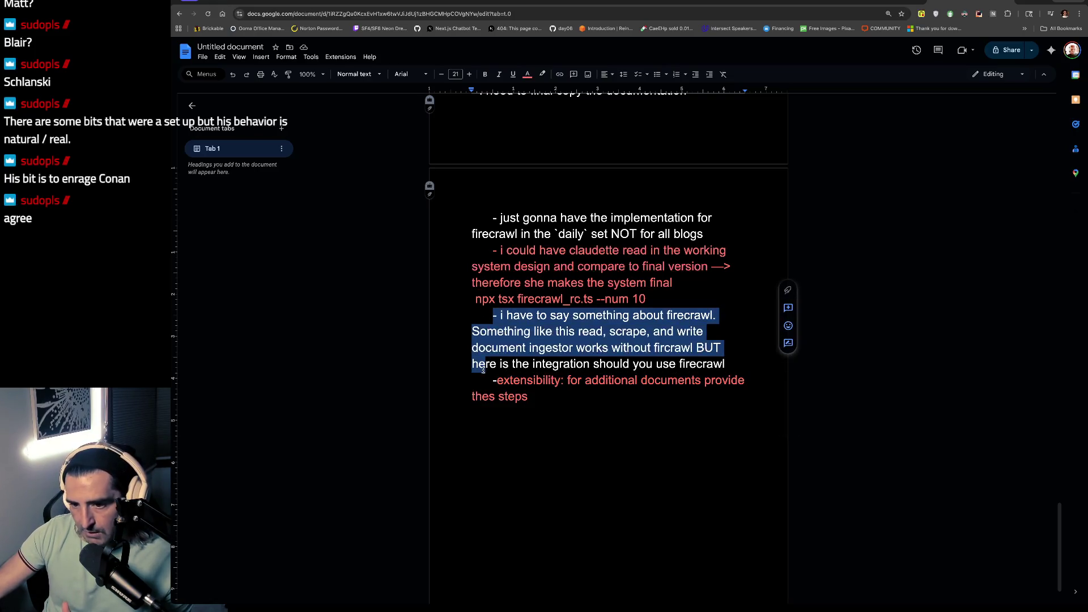
pyautogui.click(668, 302)
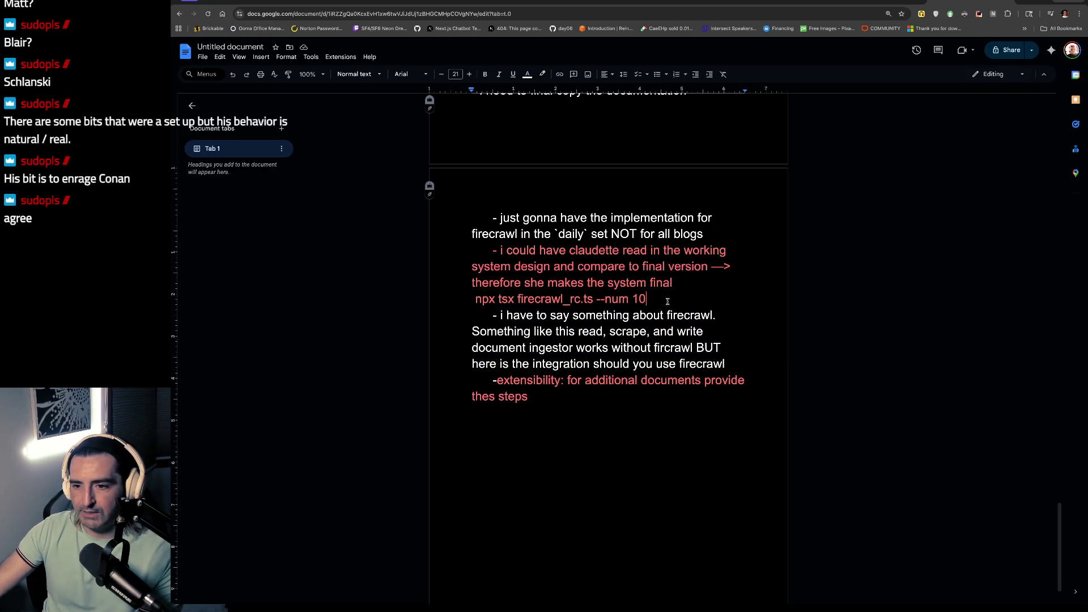
pyautogui.scroll(1, 606, 255)
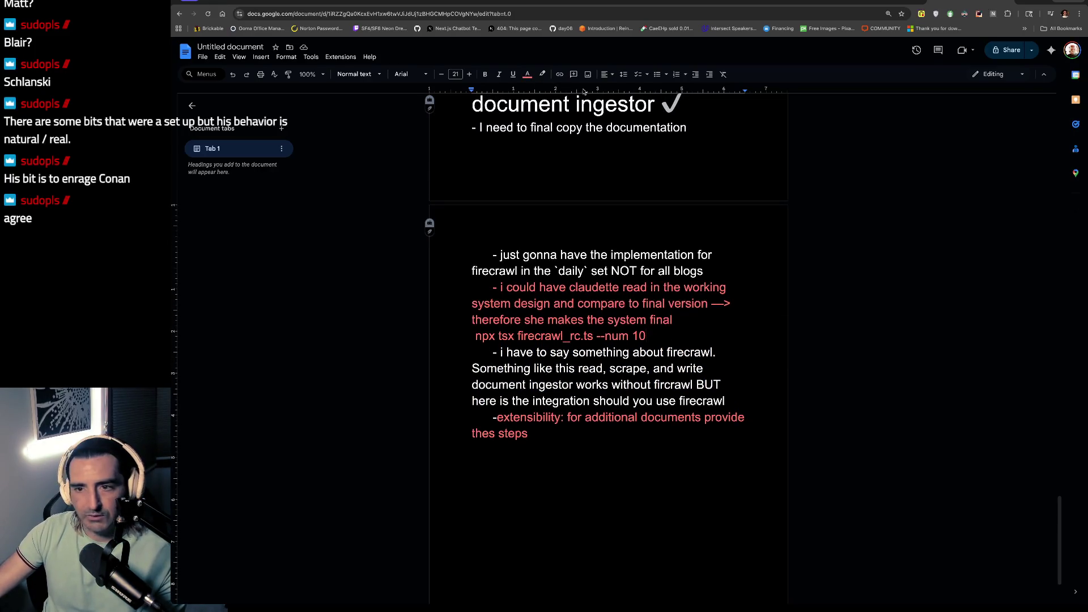
pyautogui.scroll(1, 641, 158)
# Step: Copy the ✓ after 'document ingestor' and paste it after the '--num 10' line
pyautogui.click(674, 160)
pyautogui.rightClick(674, 161)
pyautogui.click(672, 162)
pyautogui.doubleClick(673, 163)
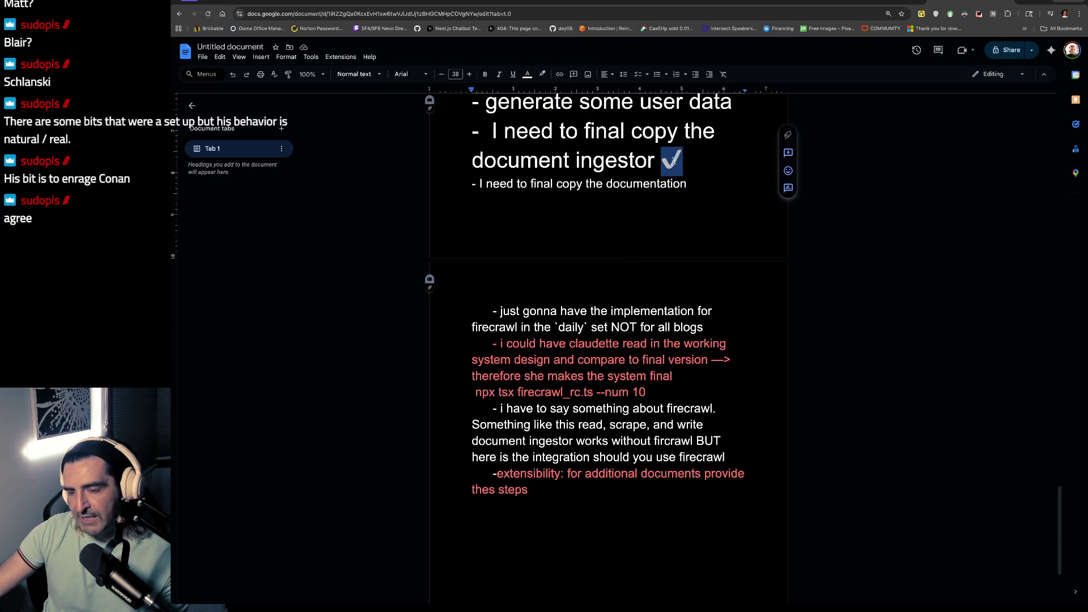
pyautogui.hotkey('ctrl', 'c')
pyautogui.click(677, 394)
pyautogui.hotkey('ctrl', 'v')
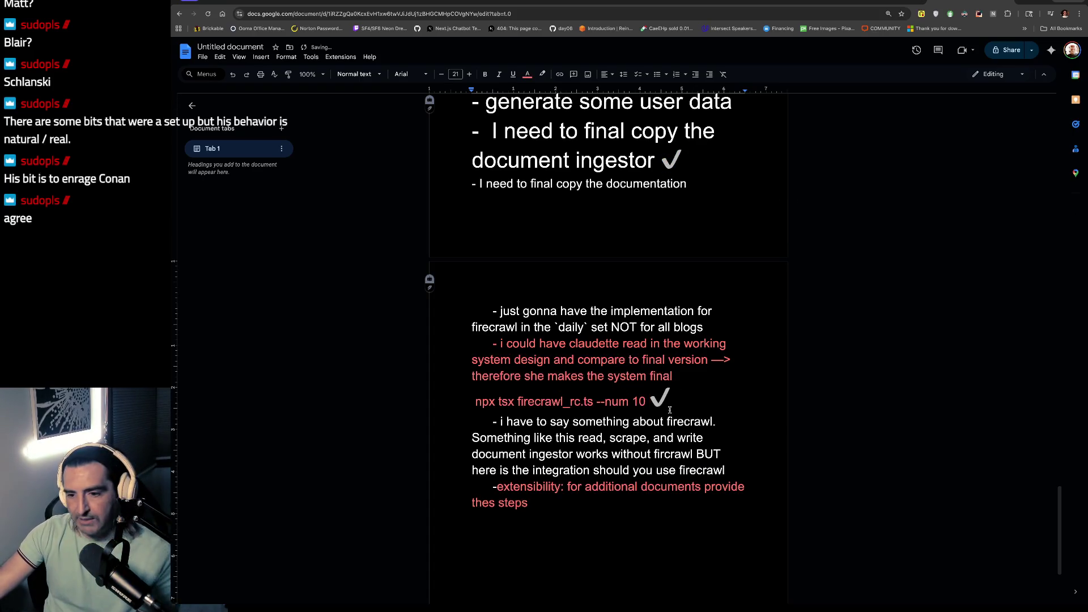
pyautogui.doubleClick(664, 403)
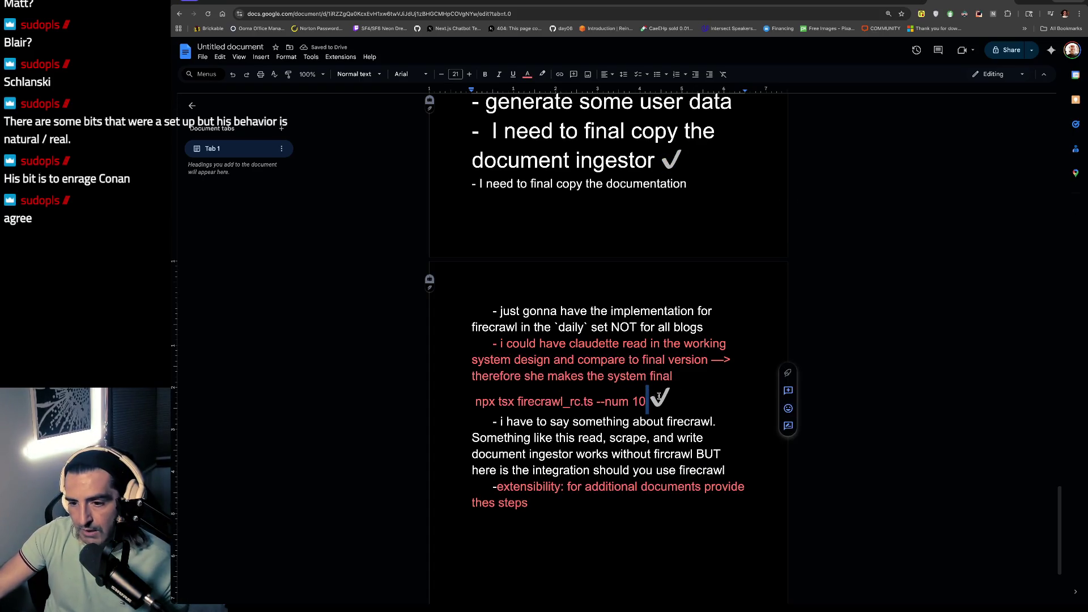
pyautogui.press('Left')
# Step: Change the selected red note text colour to white
pyautogui.keyDown('shift'); pyautogui.click(499, 343); pyautogui.keyUp('shift')
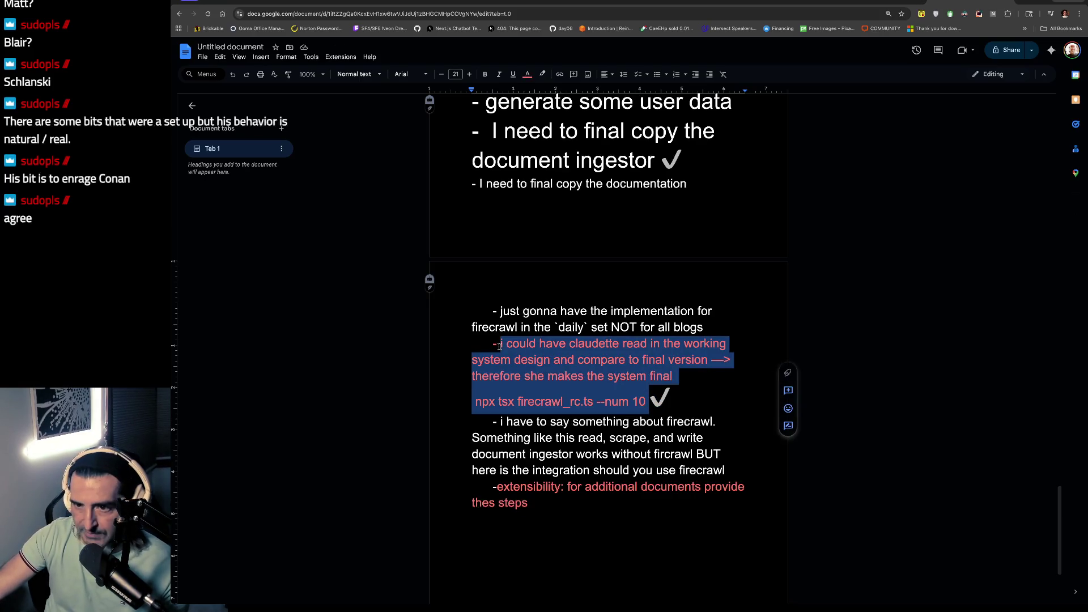
pyautogui.click(527, 75)
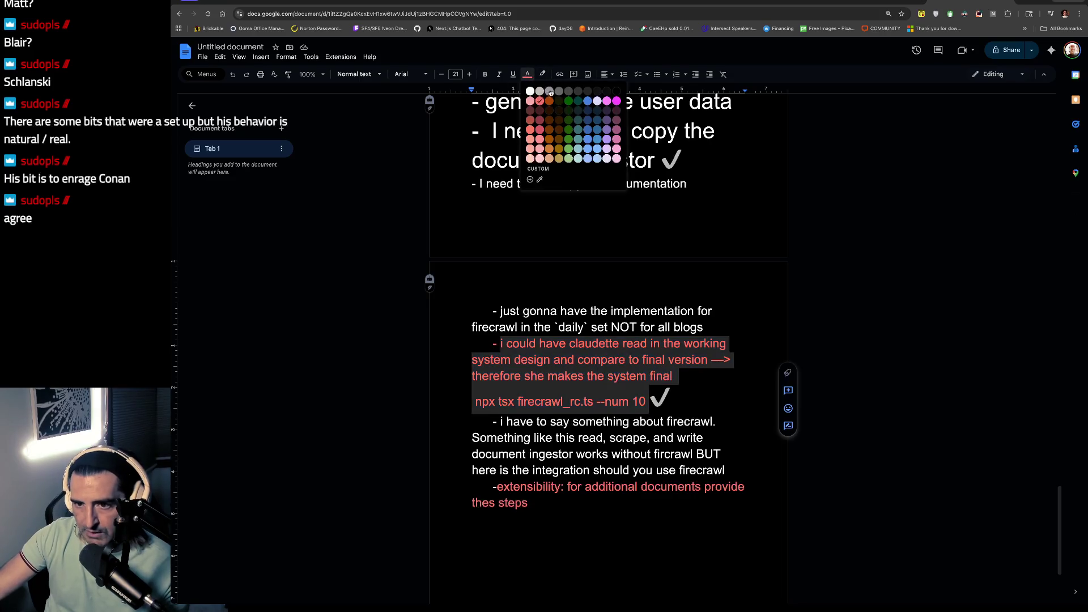
pyautogui.click(530, 91)
pyautogui.click(612, 311)
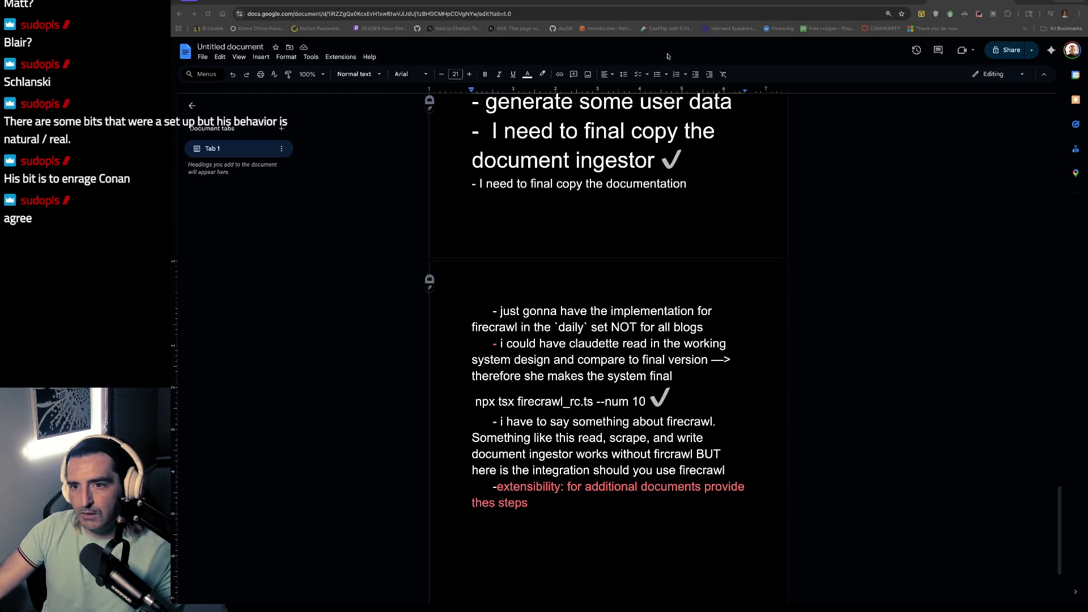
# Step: View the January 2026 Excalidraw calendar with the ingester due on the 30th, then return to the notes
pyautogui.hotkey('ctrl', 'Tab')
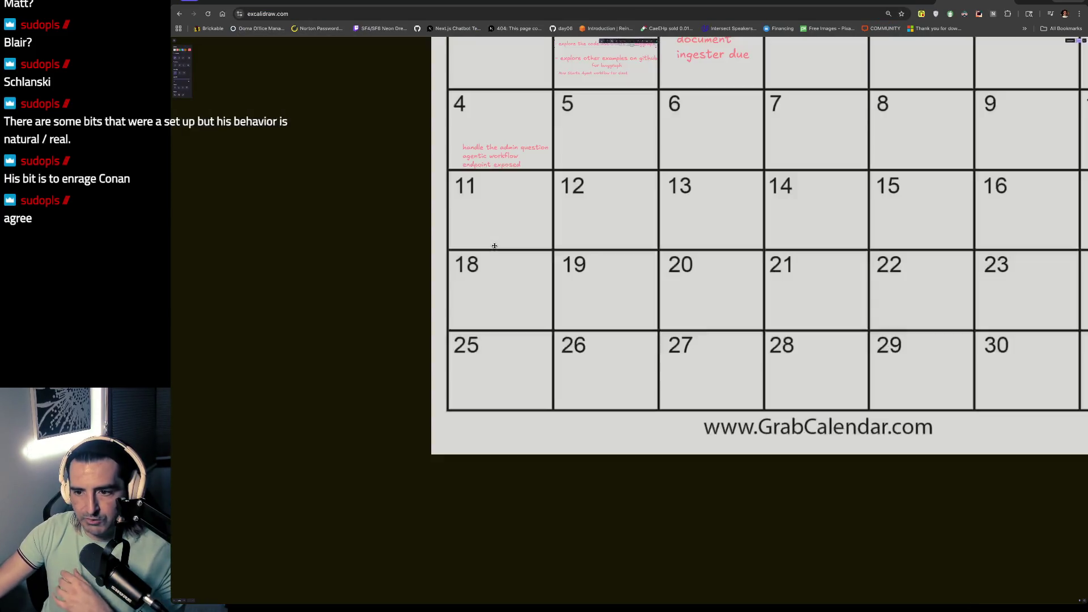
pyautogui.scroll(3, 494, 245)
pyautogui.scroll(5, 494, 245)
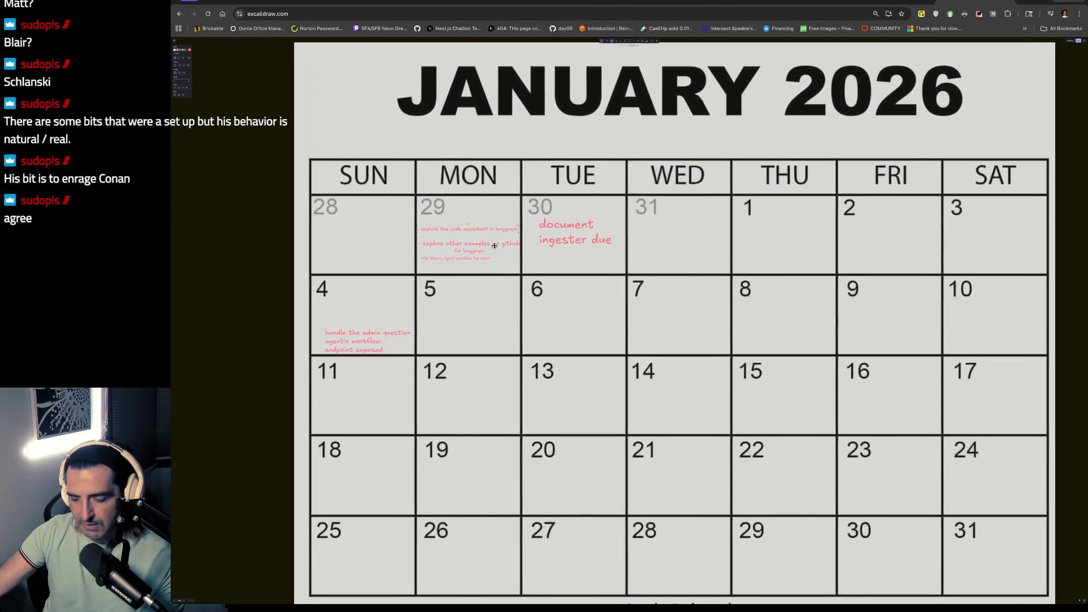
pyautogui.scroll(3, 495, 245)
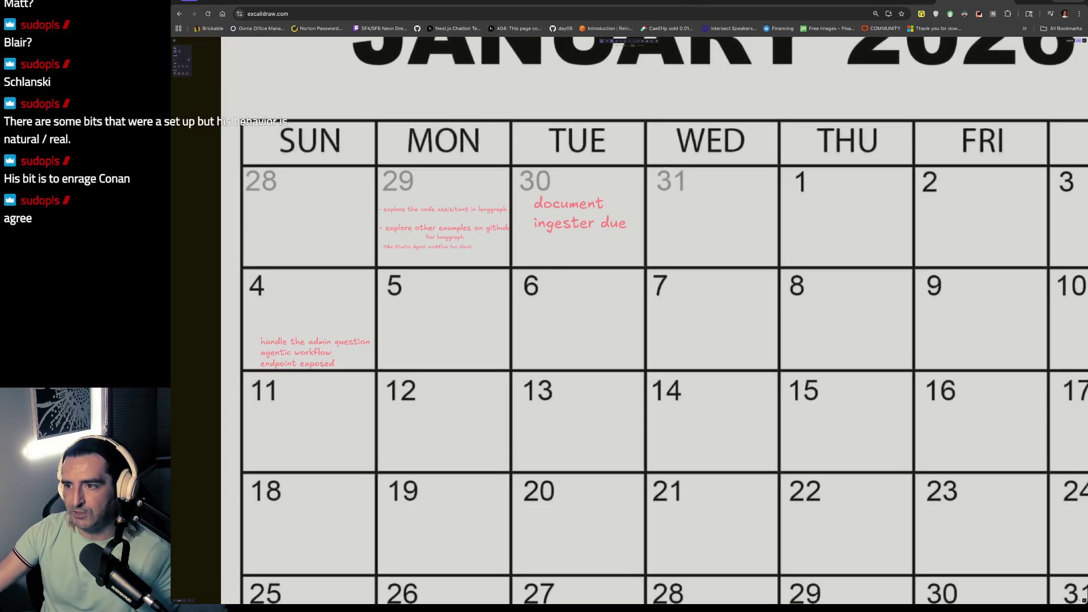
pyautogui.click(905, 2)
pyautogui.scroll(5, 722, 283)
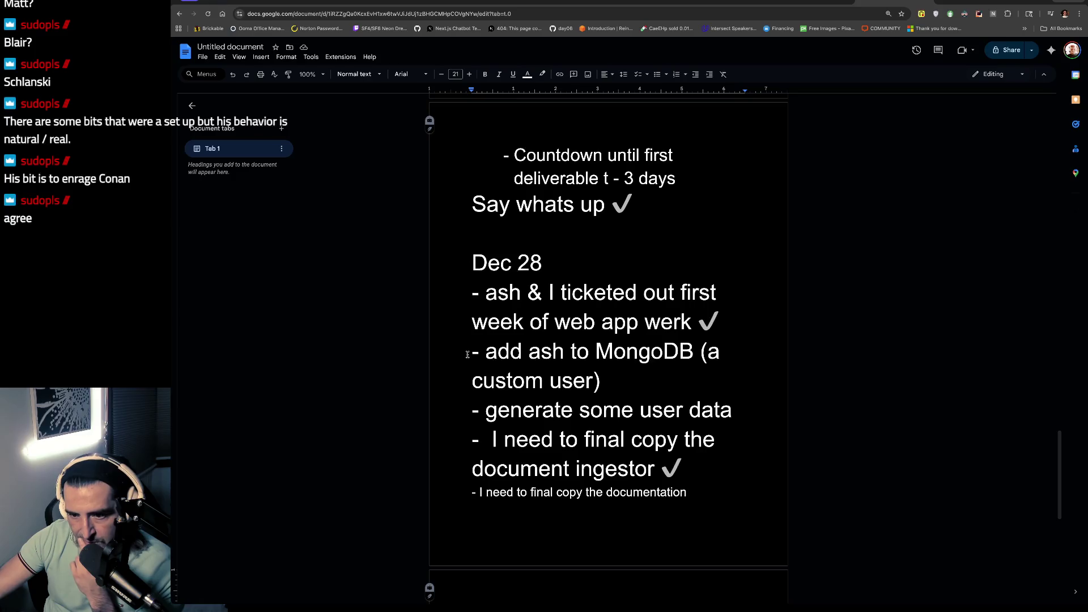
# Step: Scroll through the notes' firecrawl section down to the red extensibility note
pyautogui.scroll(-1, 482, 363)
pyautogui.click(487, 386)
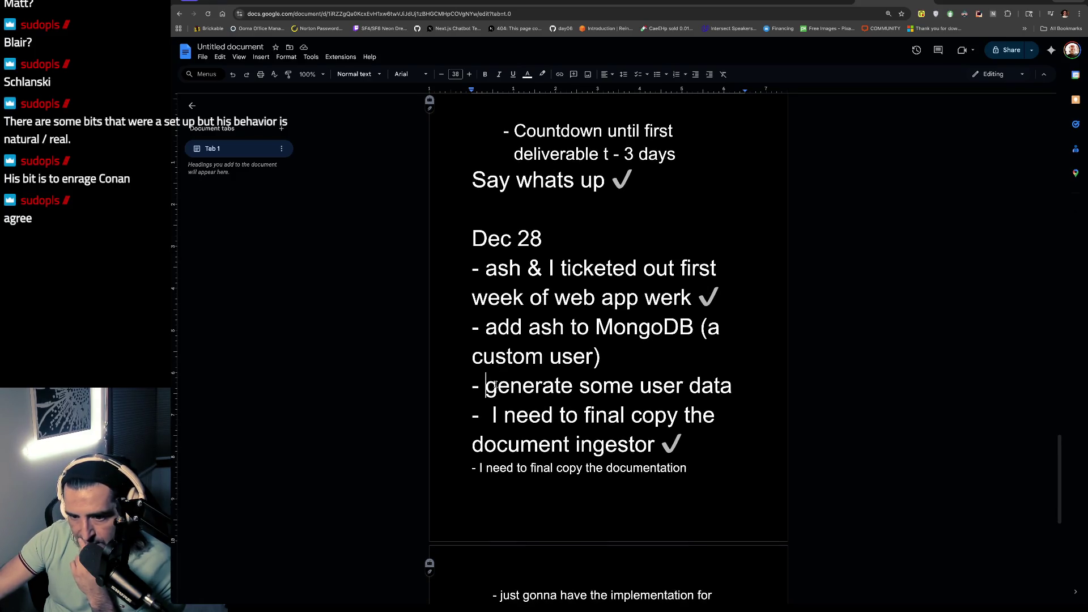
pyautogui.rightClick(494, 386)
pyautogui.click(499, 441)
pyautogui.scroll(-5, 501, 432)
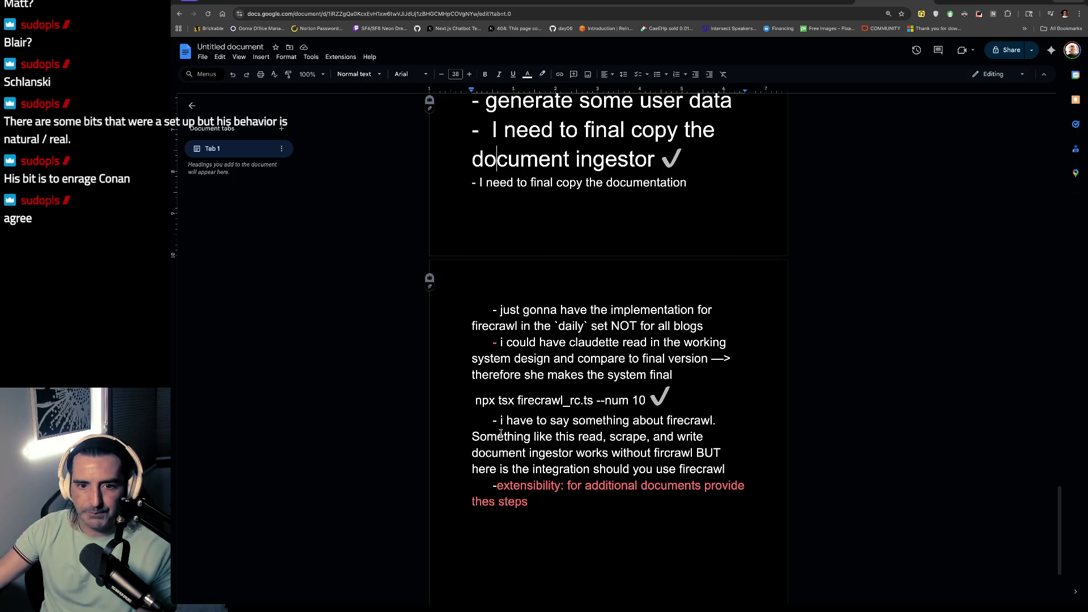
pyautogui.scroll(1, 506, 239)
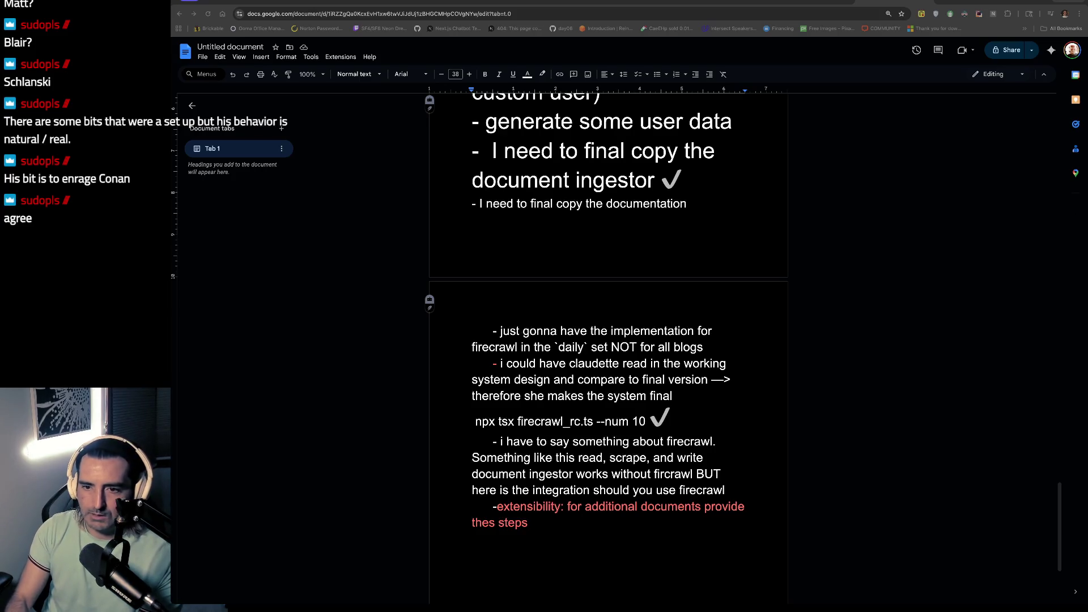
pyautogui.scroll(-2, 529, 465)
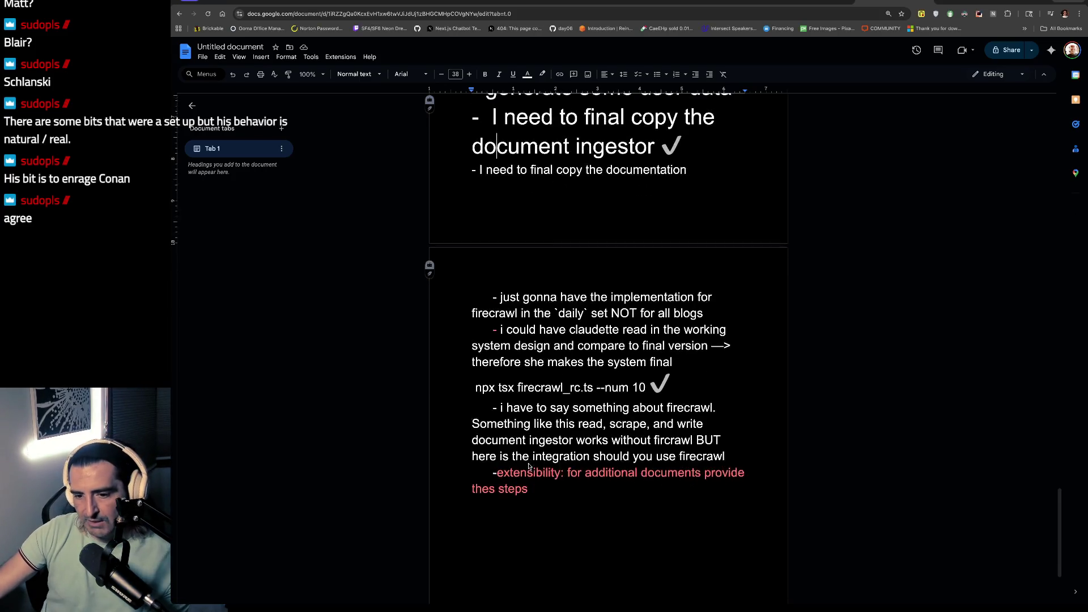
pyautogui.tripleClick(545, 445)
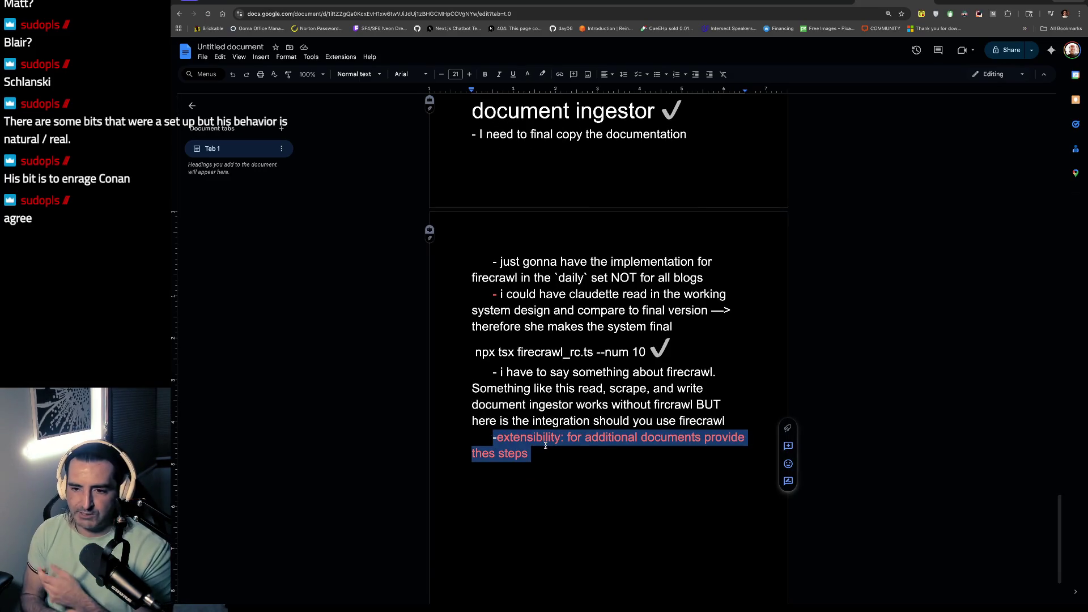
pyautogui.click(534, 352)
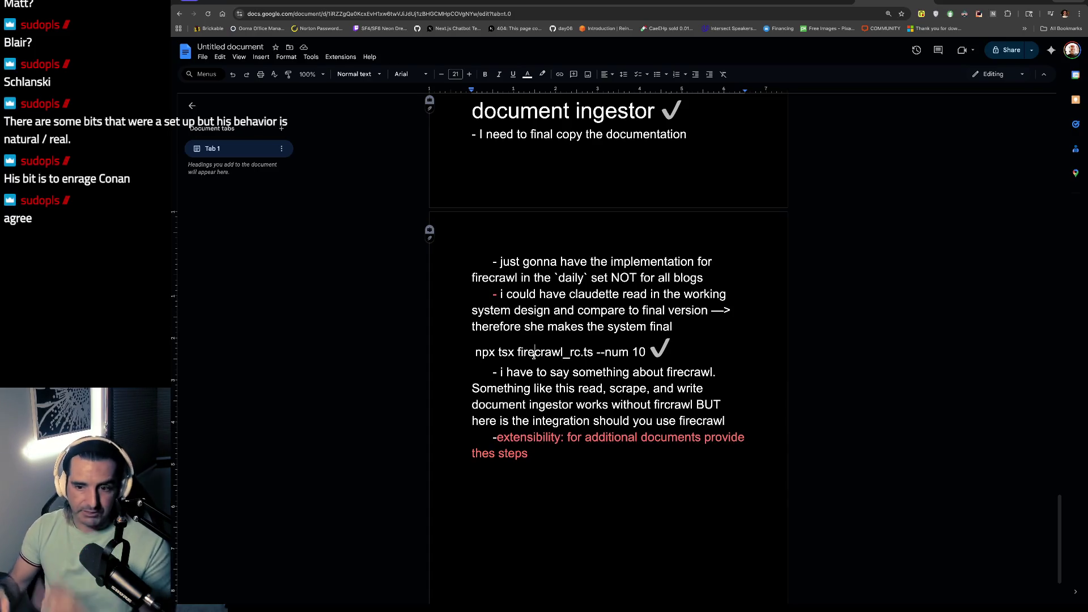
pyautogui.moveTo(533, 389); pyautogui.dragTo(531, 404)
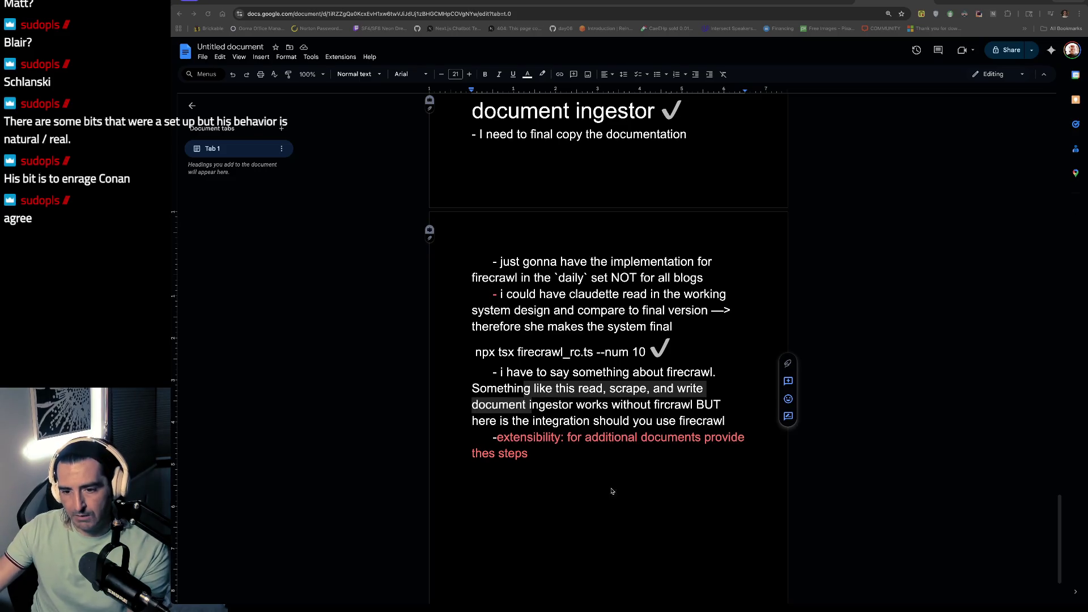
pyautogui.scroll(-1, 601, 480)
pyautogui.click(562, 446)
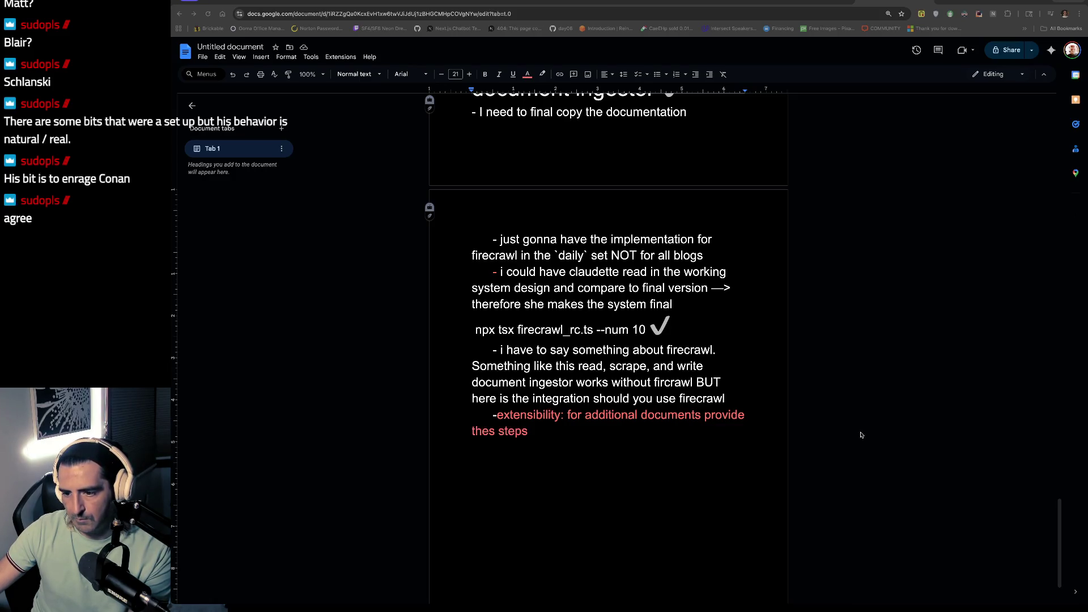
pyautogui.press('super+Tab')
# Step: Go to the document_ingestion repository and start a 'Get all urls' pull request from getAllURLS into main
pyautogui.hotkey('ctrl', 'Tab')
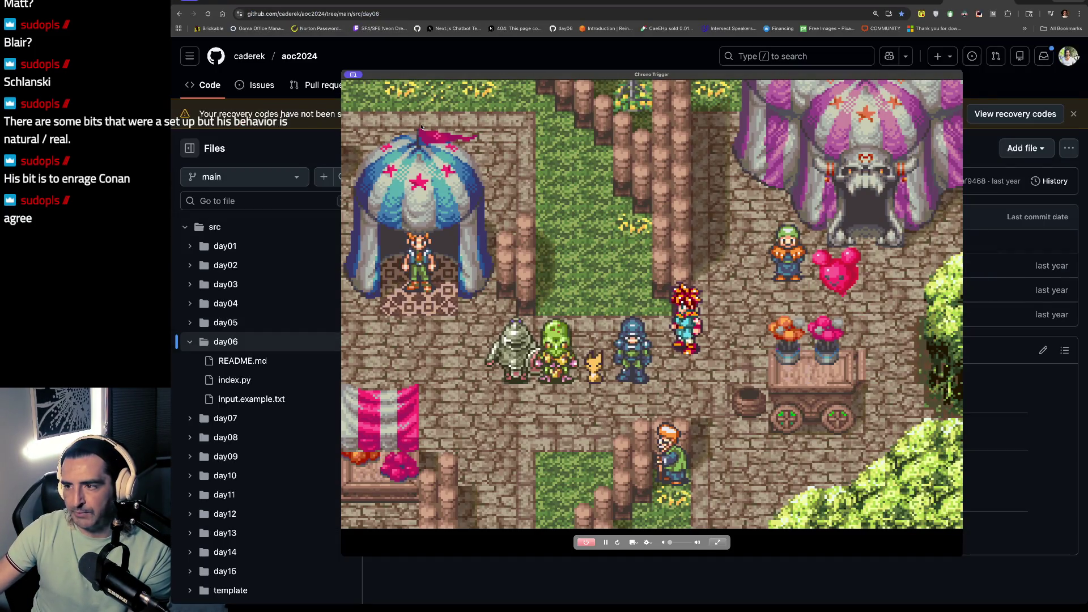
pyautogui.click(1068, 55)
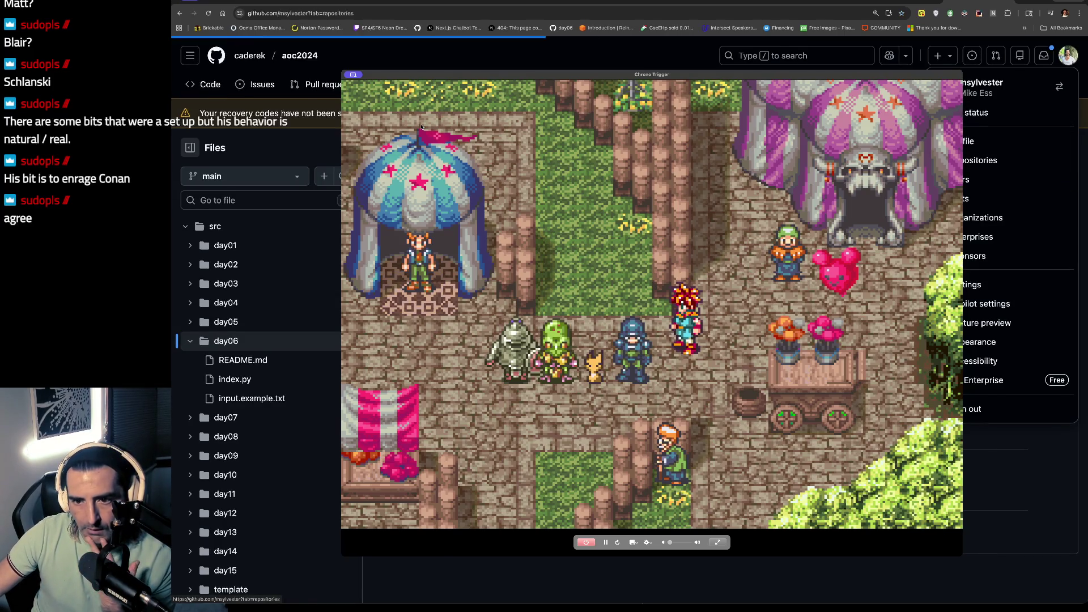
pyautogui.click(980, 160)
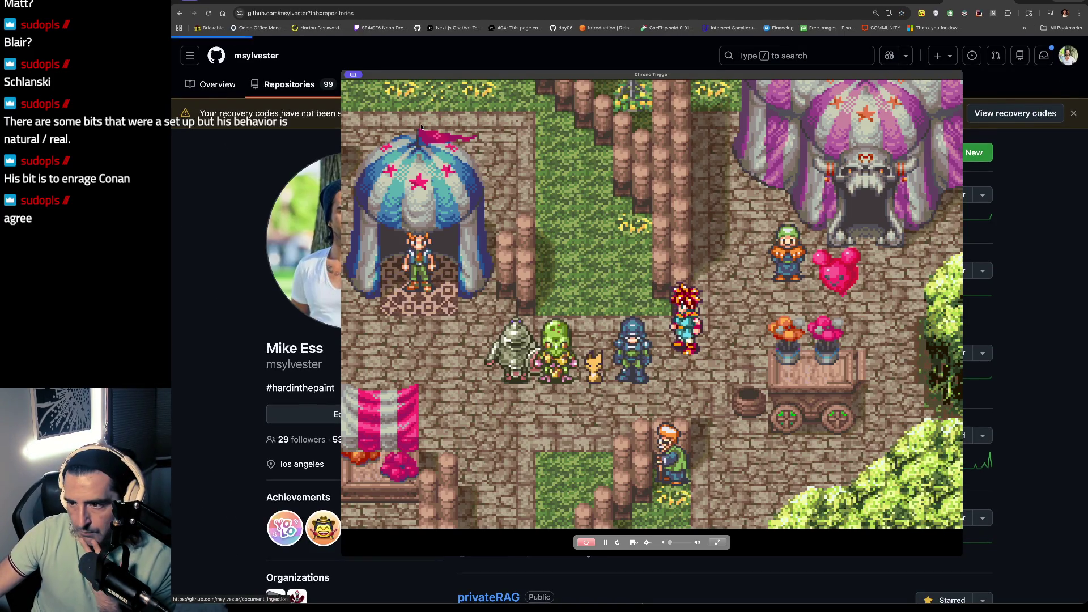
pyautogui.click(421, 127)
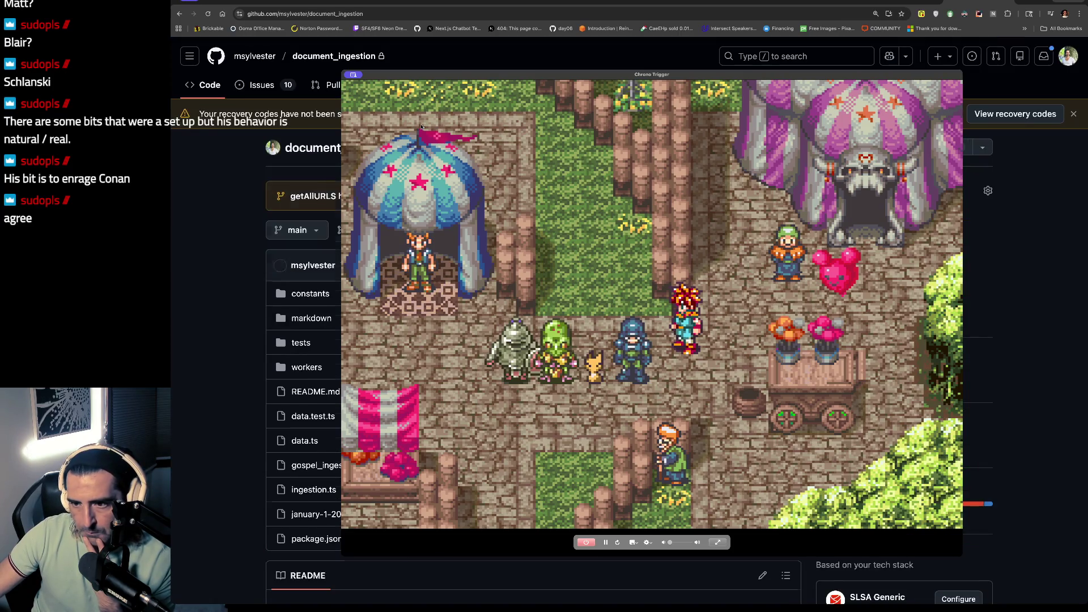
pyautogui.click(932, 195)
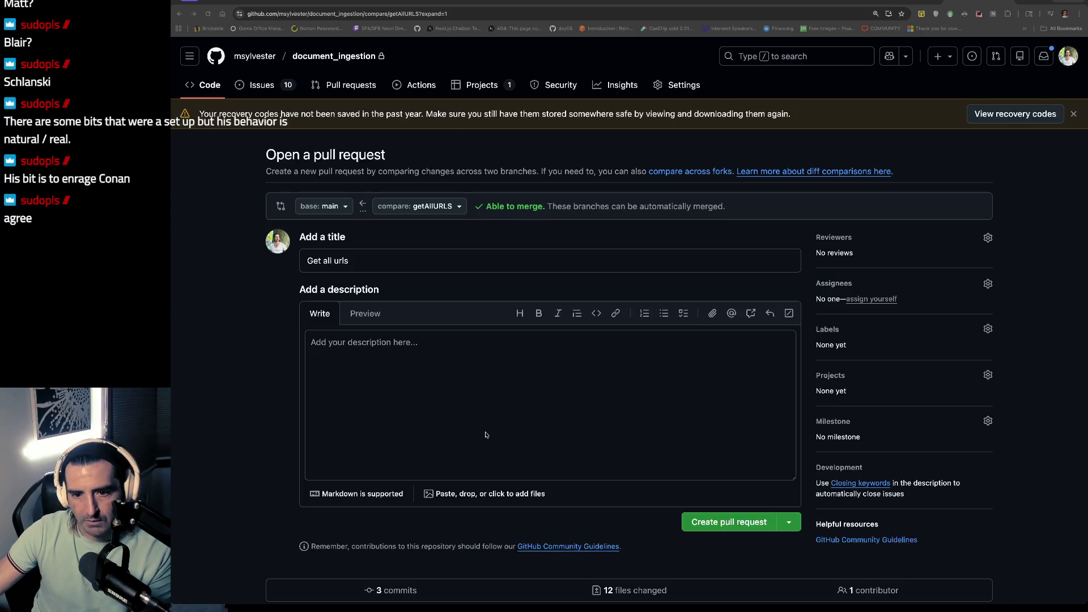
# Step: Write the first description line '-- updated README'
pyautogui.click(485, 433)
pyautogui.write('-- updat')
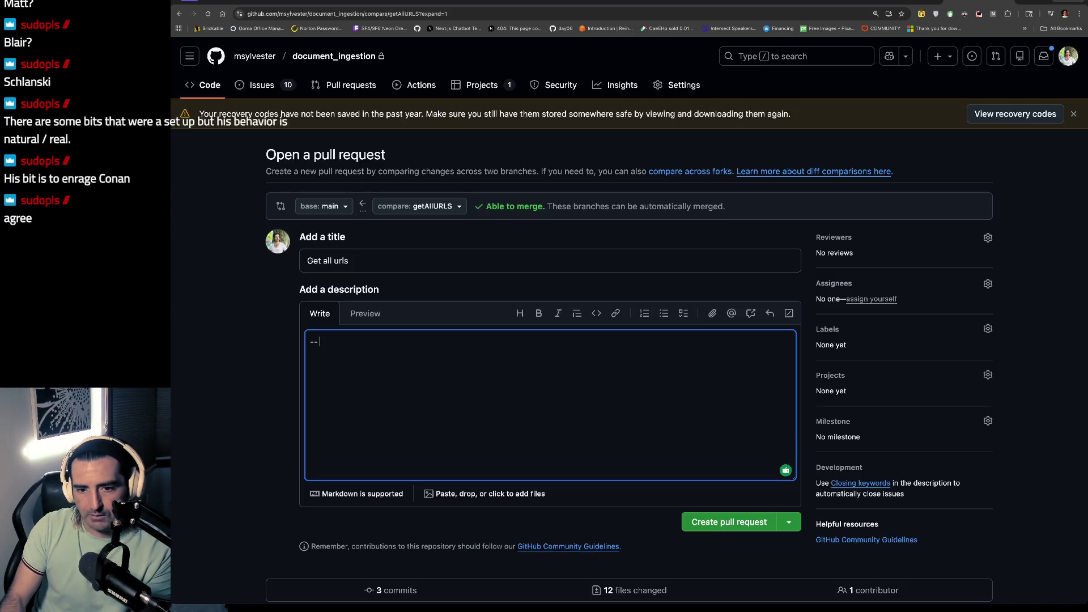
pyautogui.press('BackSpace')
pyautogui.press('BackSpace')
pyautogui.press('BackSpace')
pyautogui.write('pated README')
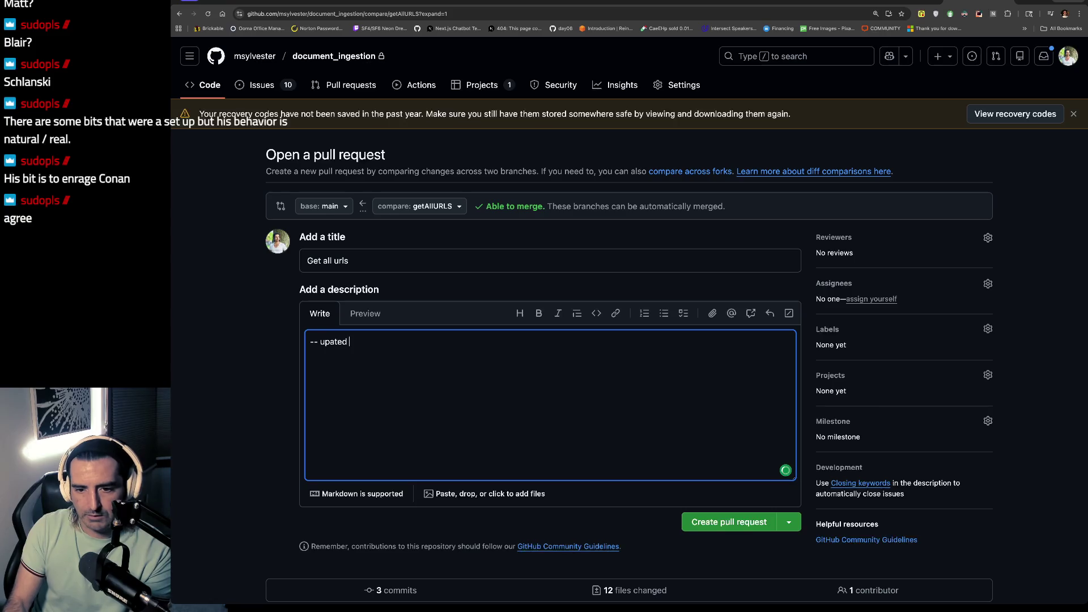
pyautogui.press('Return')
# Step: Add the second description line '-- add a firecrawl ingestion for one subset of blogs'
pyautogui.write('--')
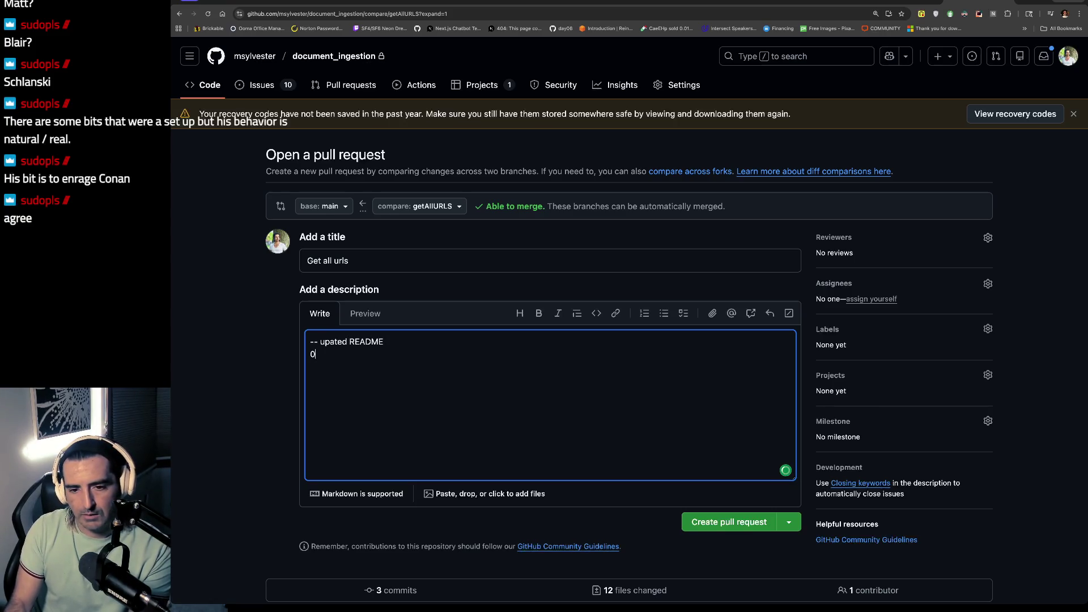
pyautogui.press('BackSpace')
pyautogui.press('BackSpace')
pyautogui.write('-- u')
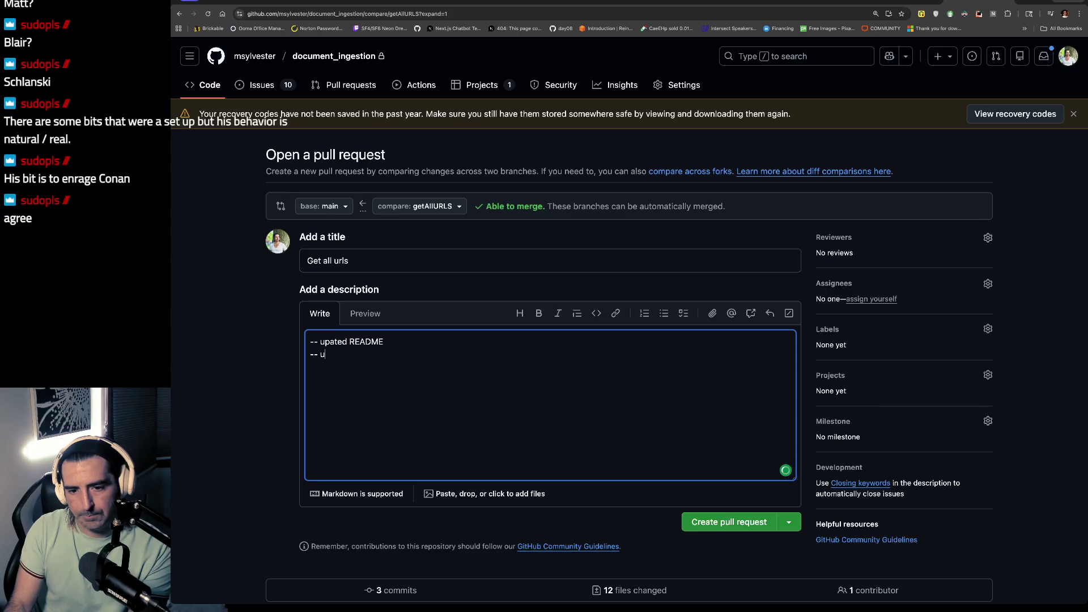
pyautogui.write('pdated ')
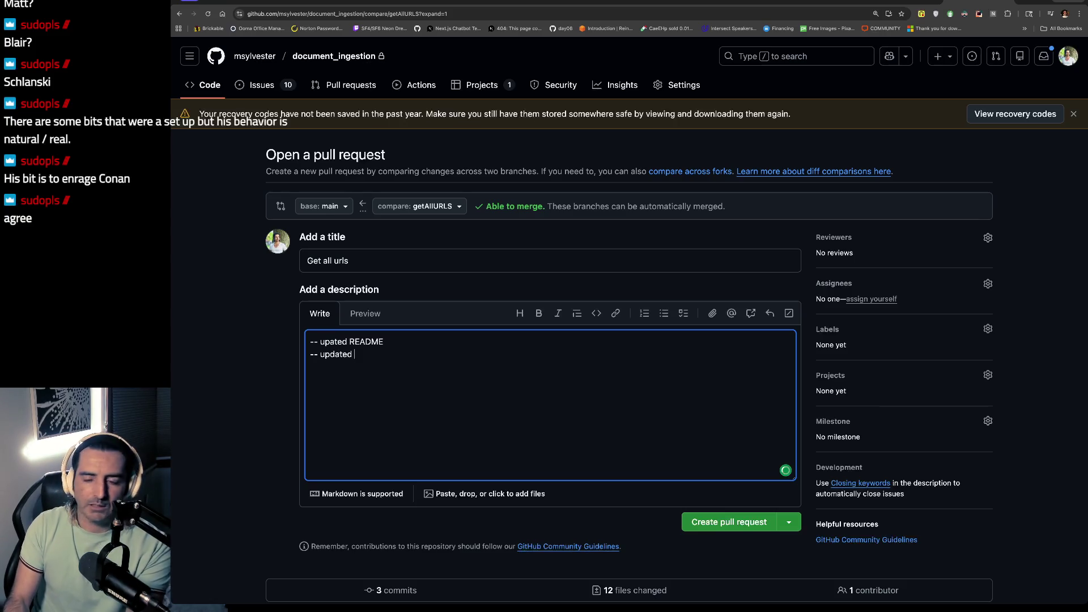
pyautogui.press('BackSpace')
pyautogui.press('BackSpace')
pyautogui.press('BackSpace')
pyautogui.press('BackSpace')
pyautogui.press('BackSpace')
pyautogui.press('BackSpace')
pyautogui.press('BackSpace')
pyautogui.press('BackSpace')
pyautogui.write('add a fi')
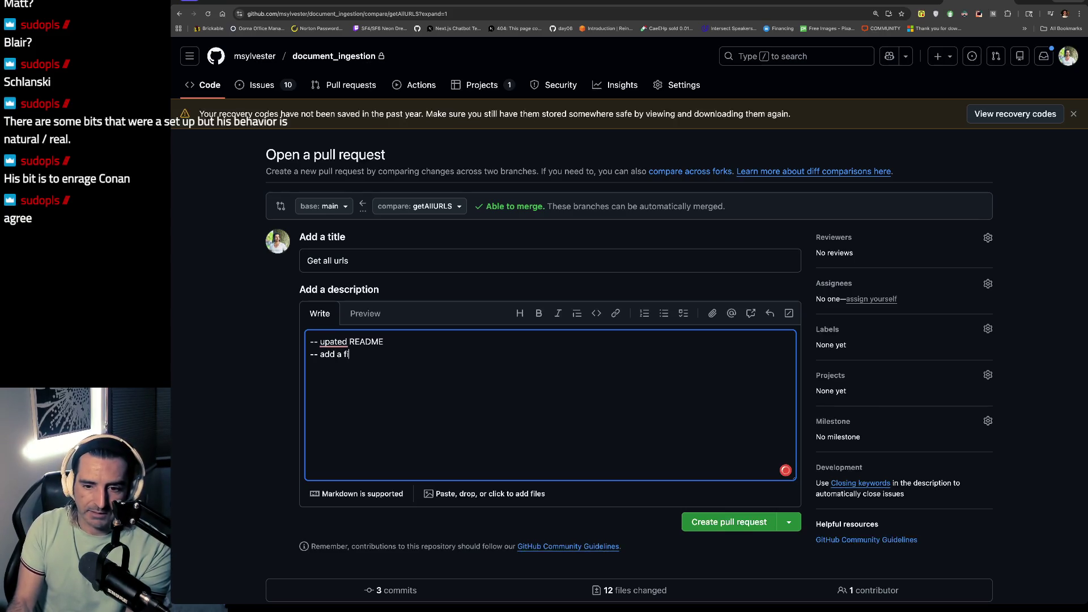
pyautogui.write('recrawl ingestion')
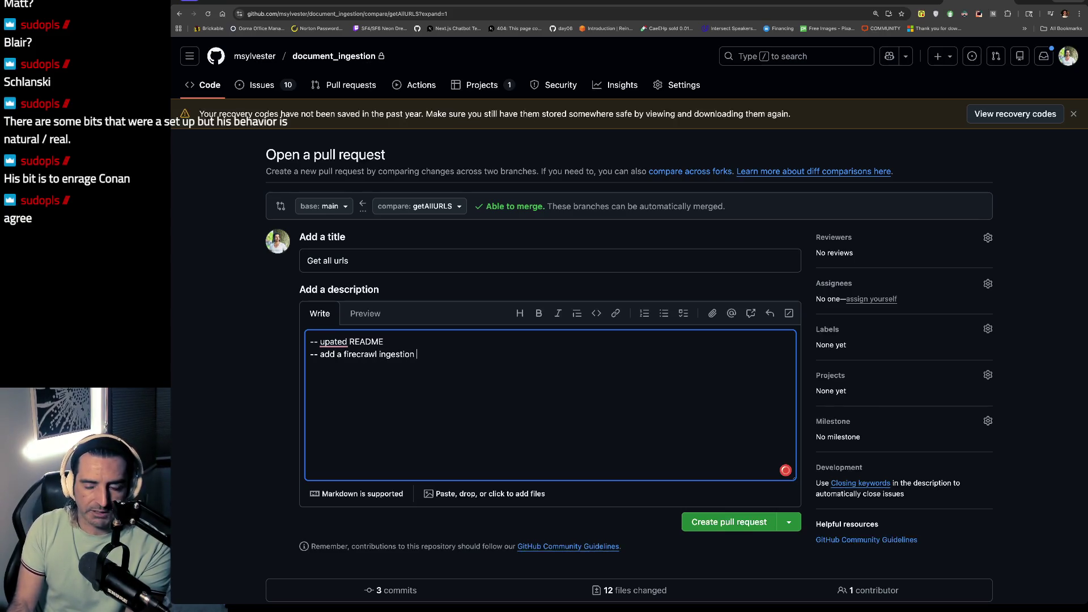
pyautogui.write('for ')
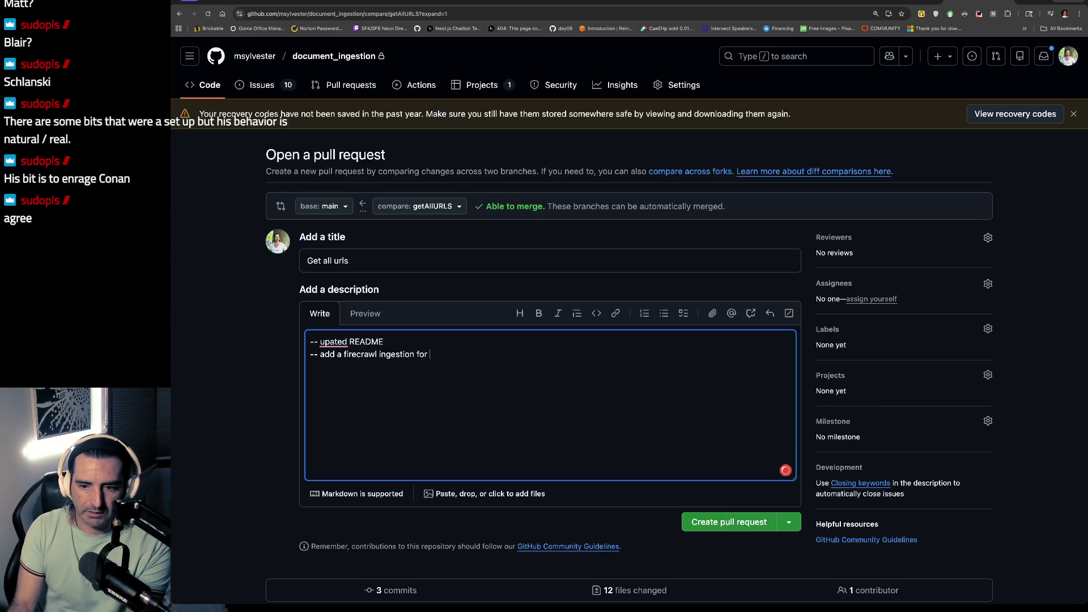
pyautogui.write('one subset')
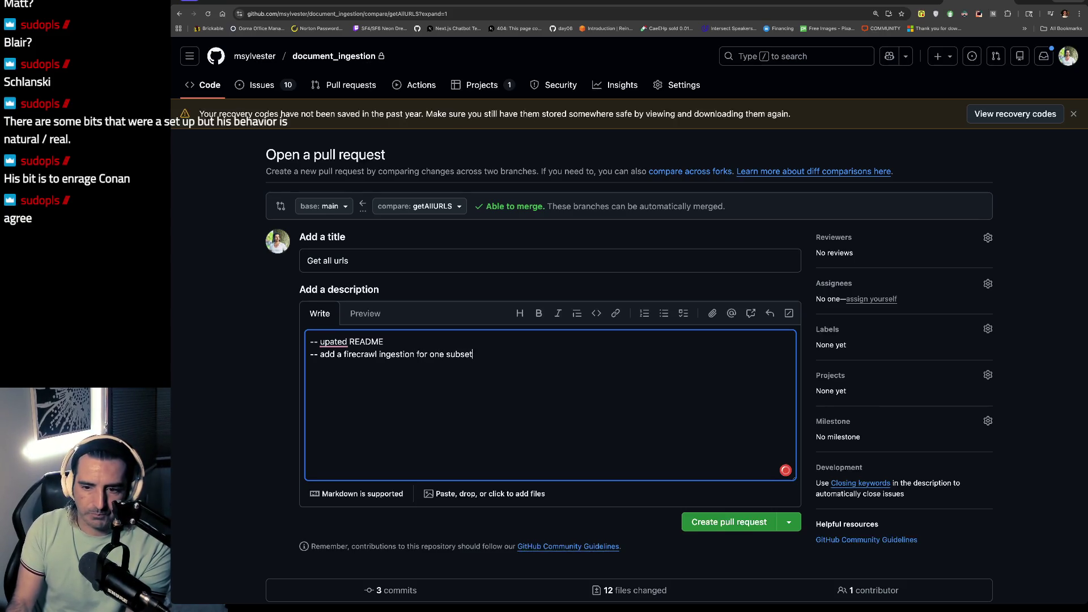
pyautogui.write(' of blogs')
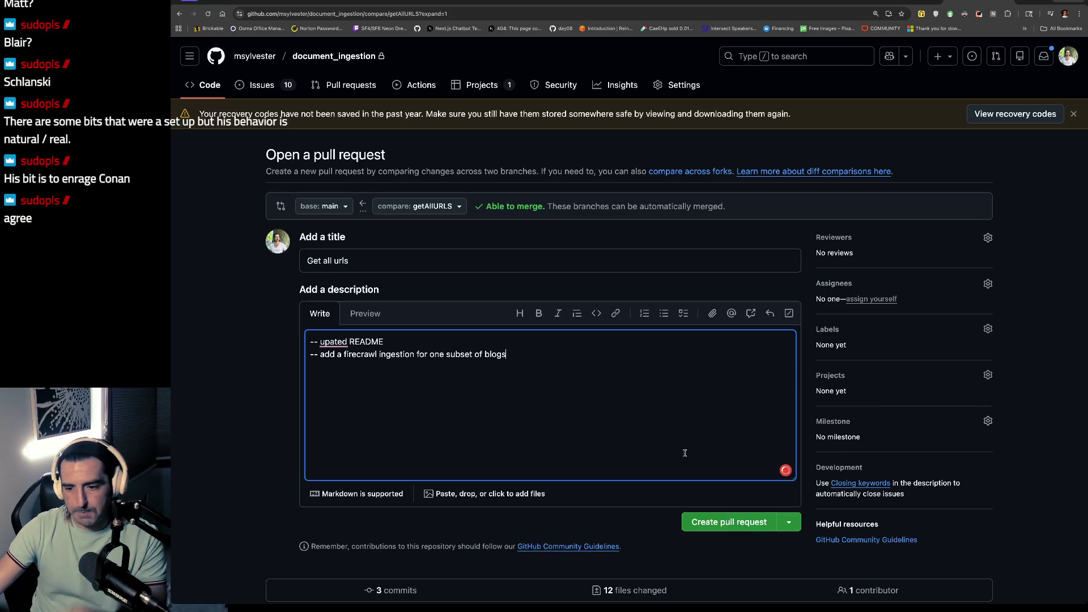
pyautogui.press('super+Tab')
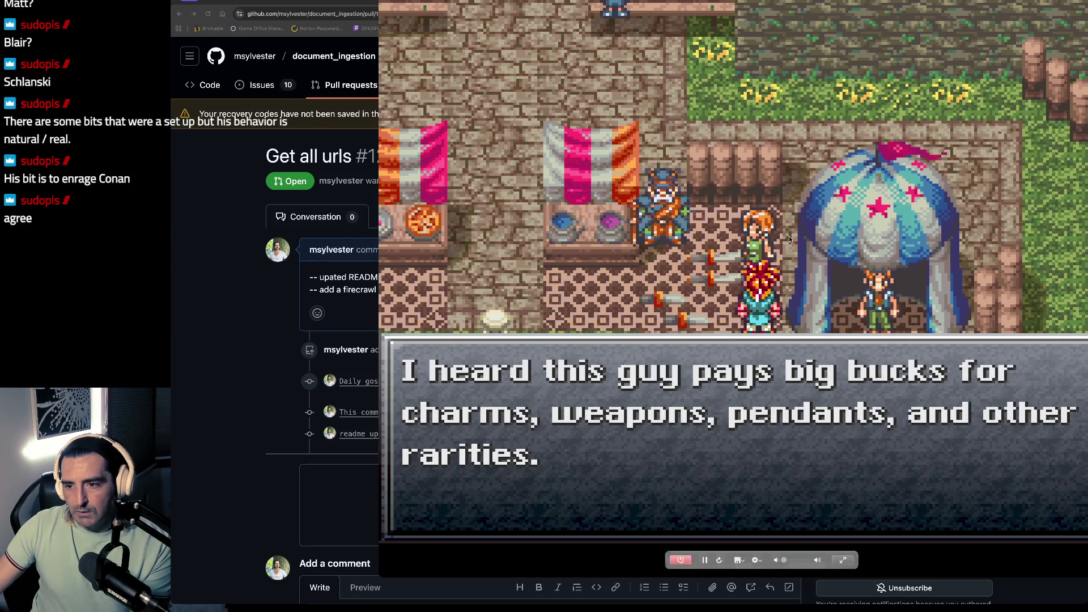
# Step: Pause Chrono Trigger and drag its window left over the pull request page
pyautogui.press('super+p')
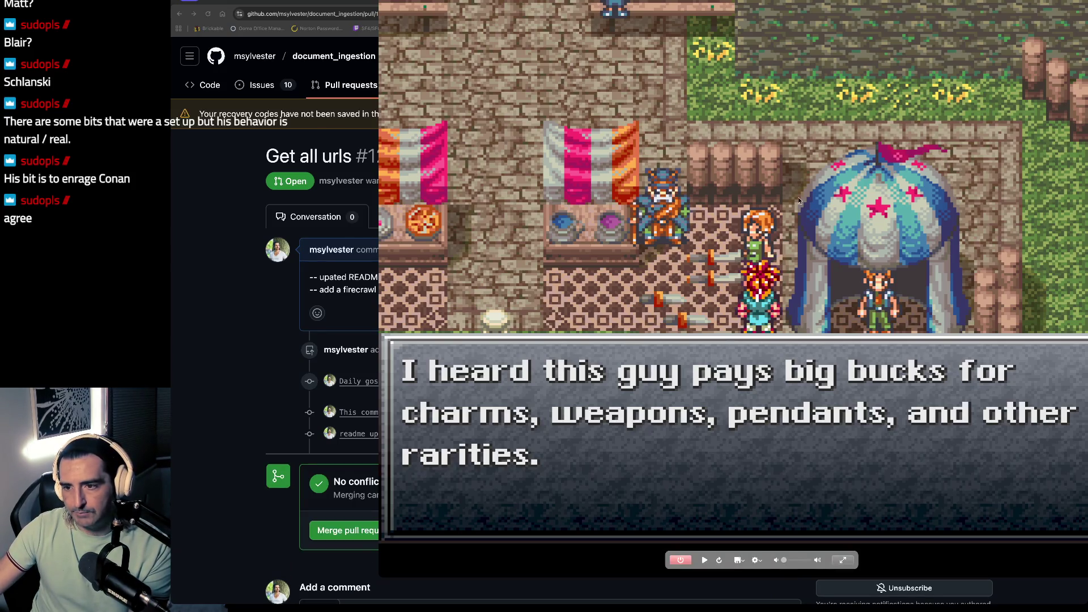
pyautogui.moveTo(799, 200)
pyautogui.mouseDown()
pyautogui.moveTo(680, 272)
pyautogui.moveTo(611, 221)
pyautogui.mouseUp()
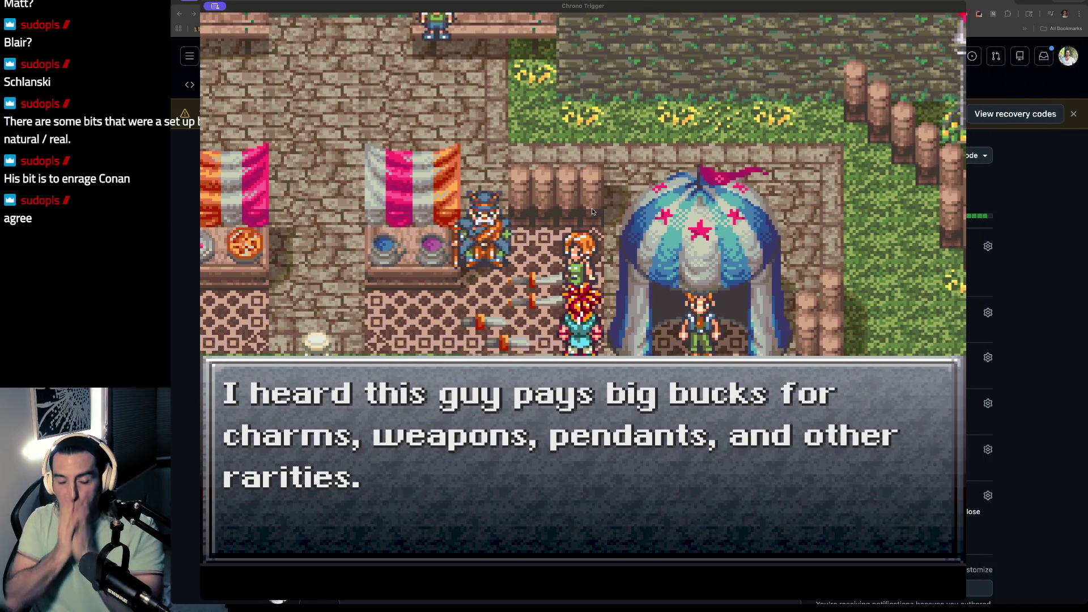
pyautogui.scroll(-3, 1027, 261)
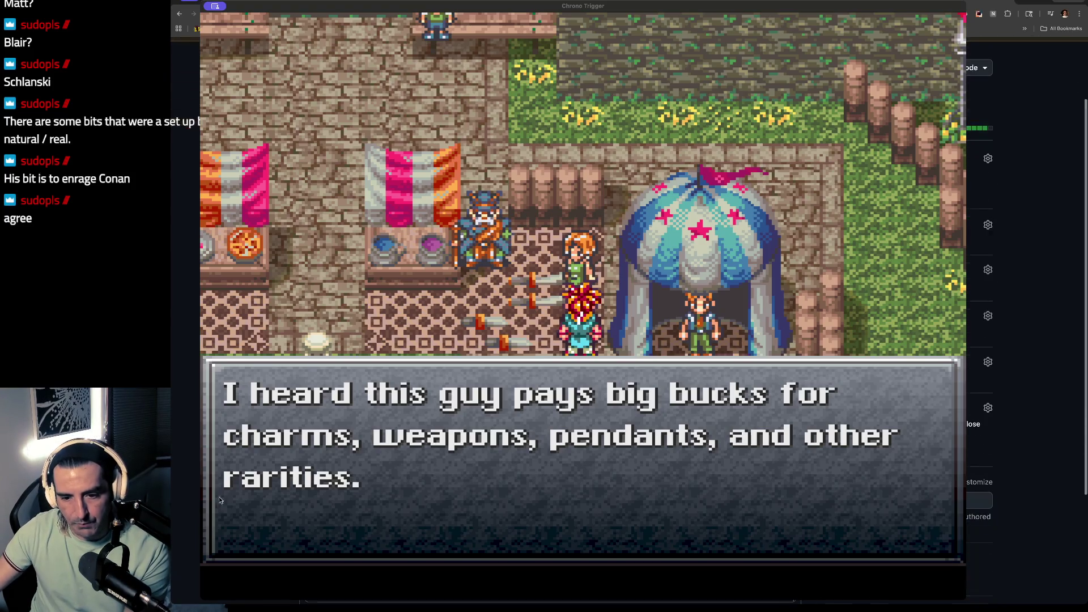
pyautogui.scroll(-3, 1027, 261)
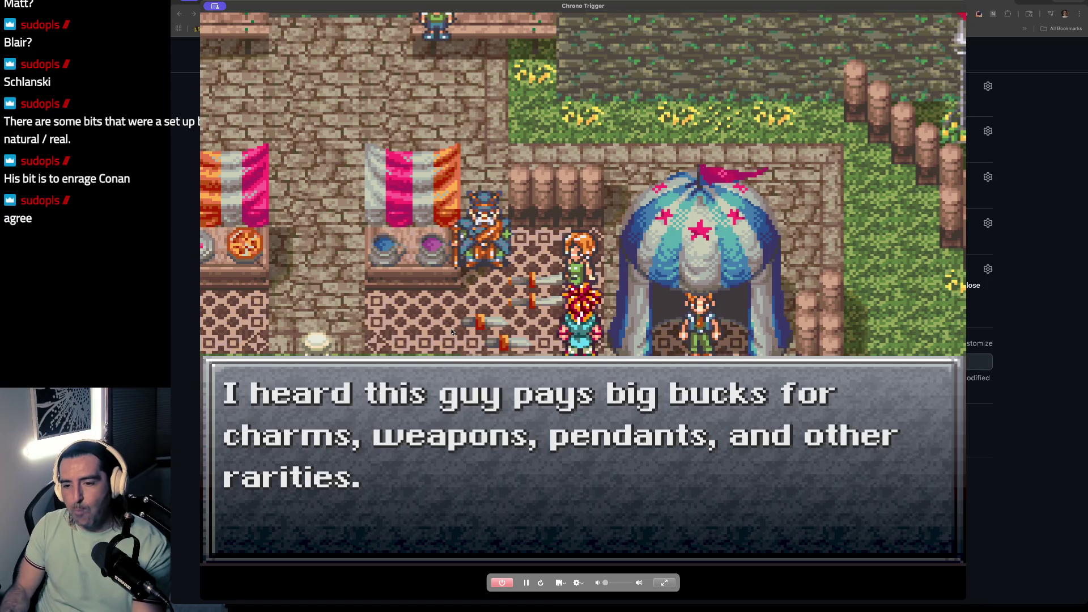
# Step: Walk Crono through Leene Square and talk to the villager beside the fountain
pyautogui.press('x')
pyautogui.press('Down')
pyautogui.press('Left')
pyautogui.press('Right')
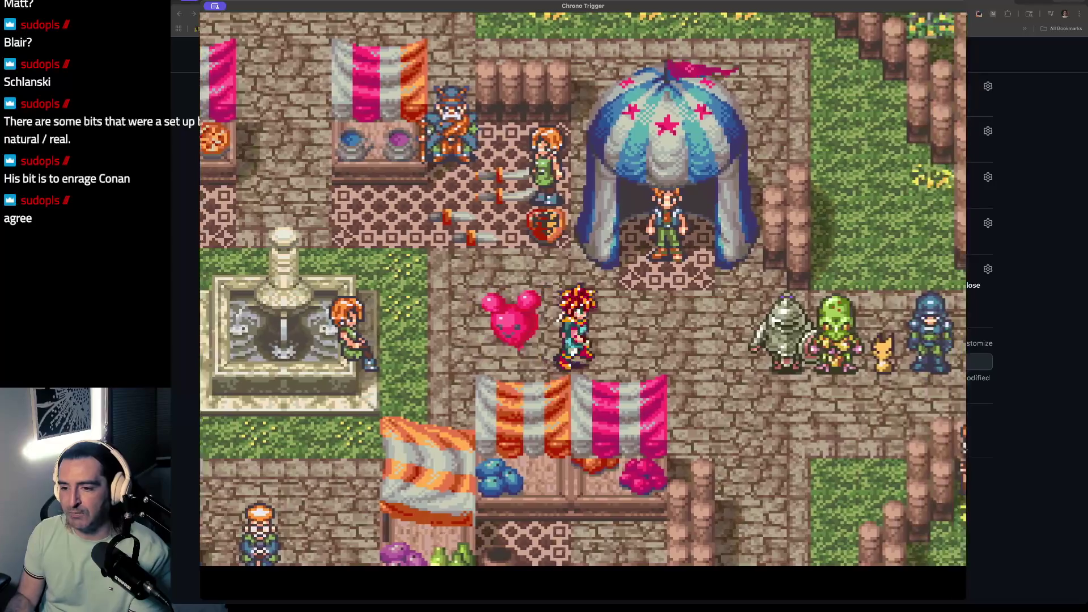
pyautogui.press('Left')
pyautogui.press('Left')
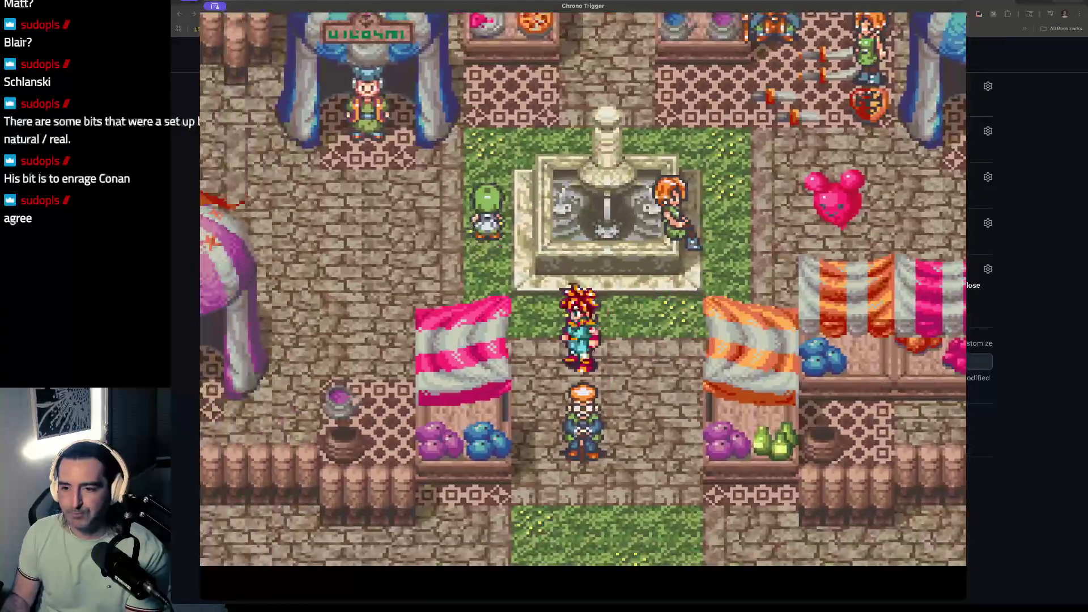
pyautogui.press('x')
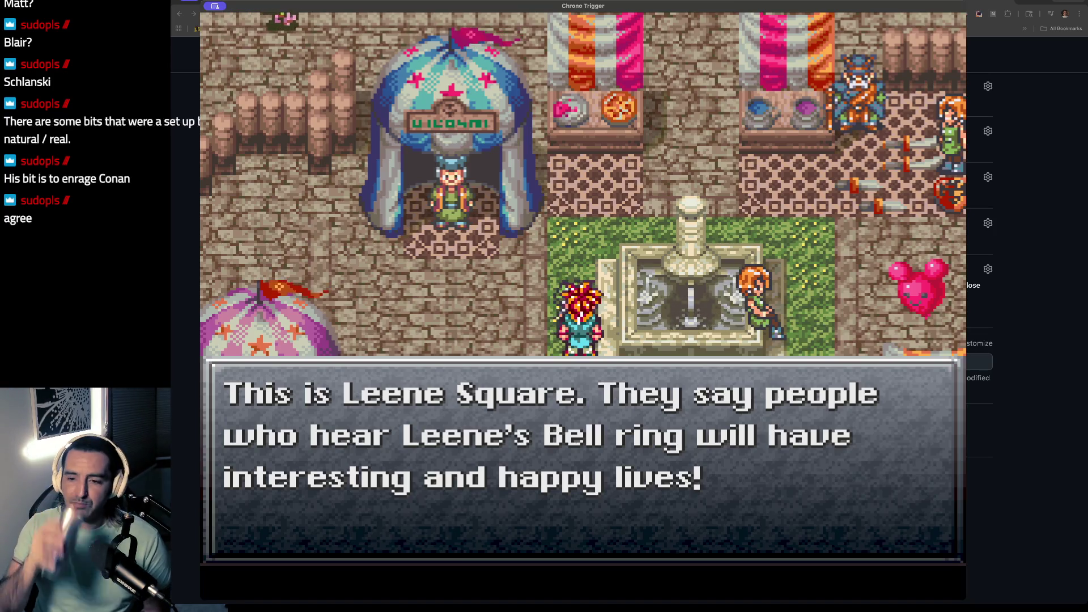
pyautogui.press('Return')
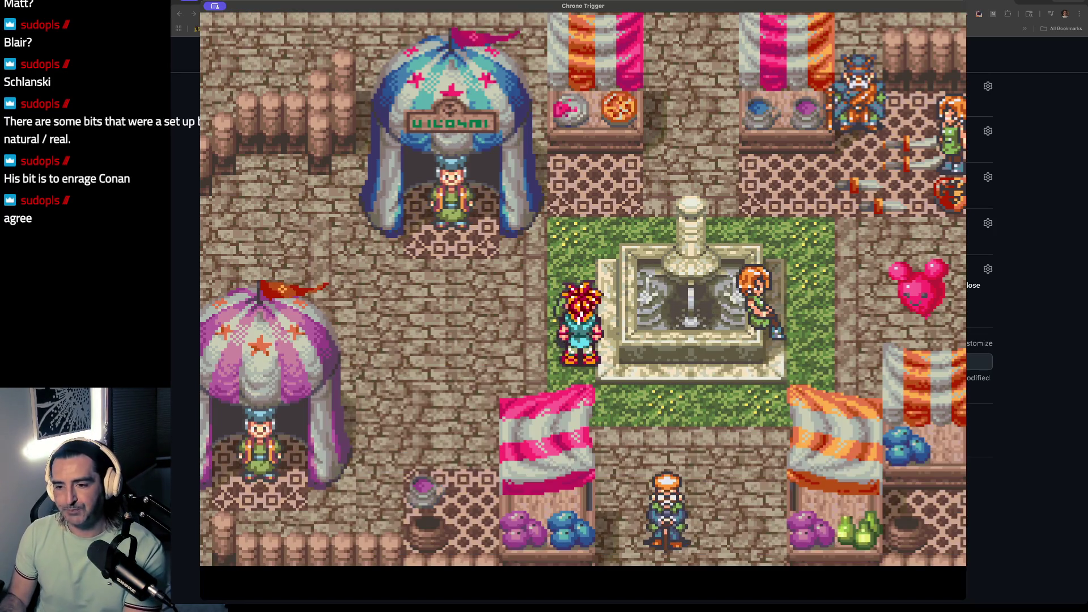
# Step: Enter the merchant's shop in the blue tent, then quit the game and start a new browser tab
pyautogui.press('Left')
pyautogui.press('Up')
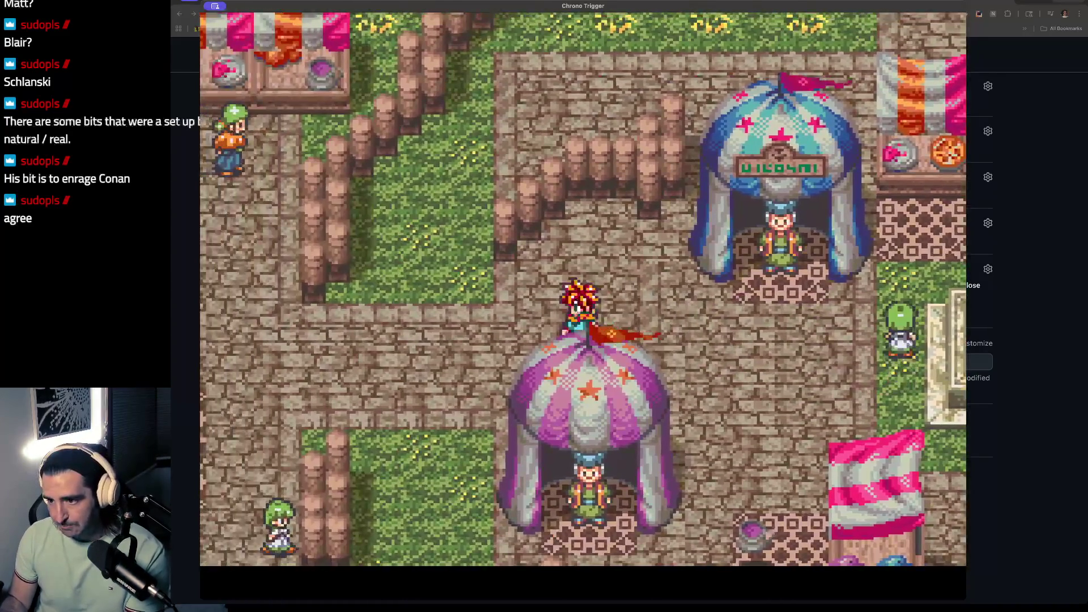
pyautogui.press('Right')
pyautogui.press('Up')
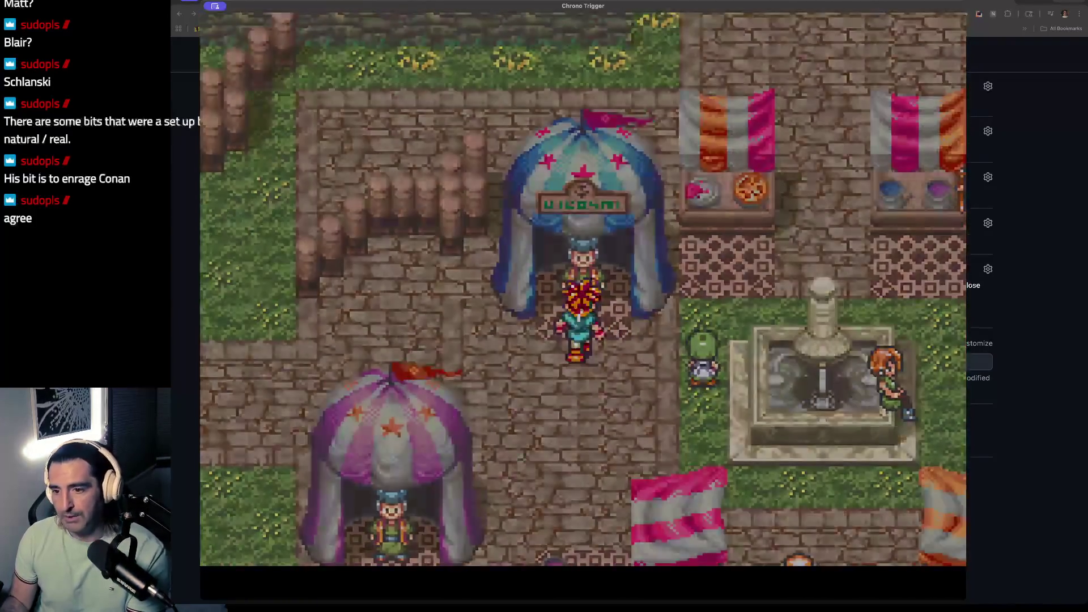
pyautogui.press('Return')
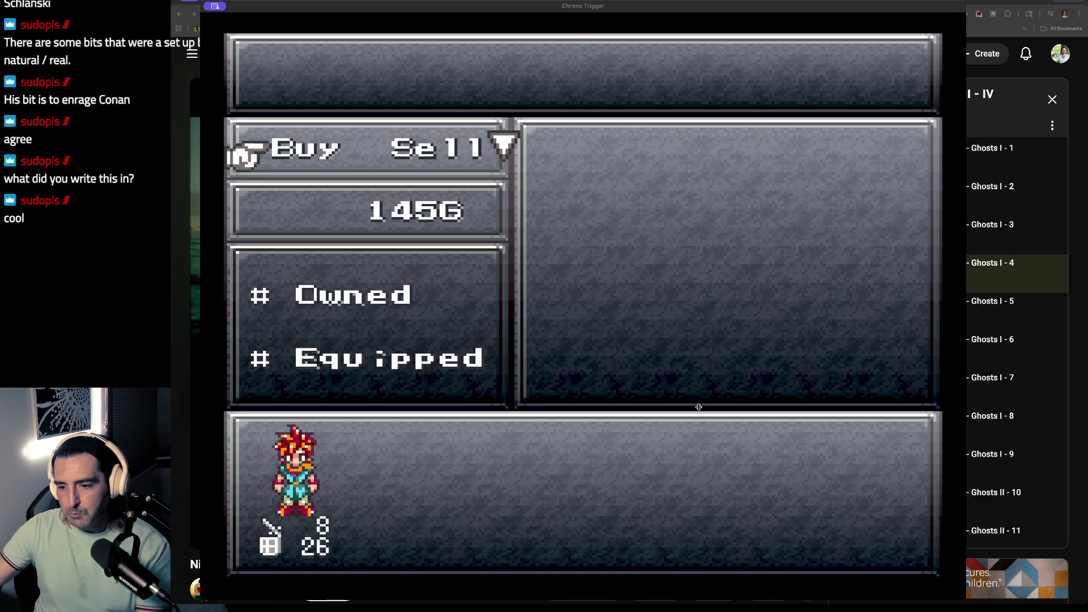
pyautogui.press('super+q')
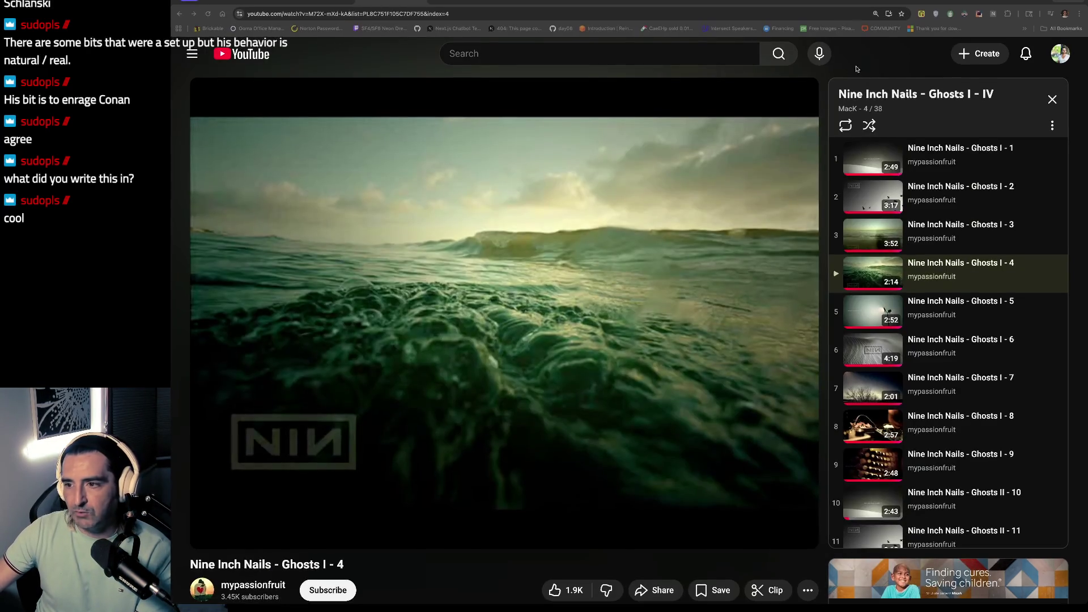
pyautogui.press('super+t')
# Step: Load localhost:8501, open its Funding Intelligence RAG page, then return to the YouTube playlist
pyautogui.write('localhost:8501')
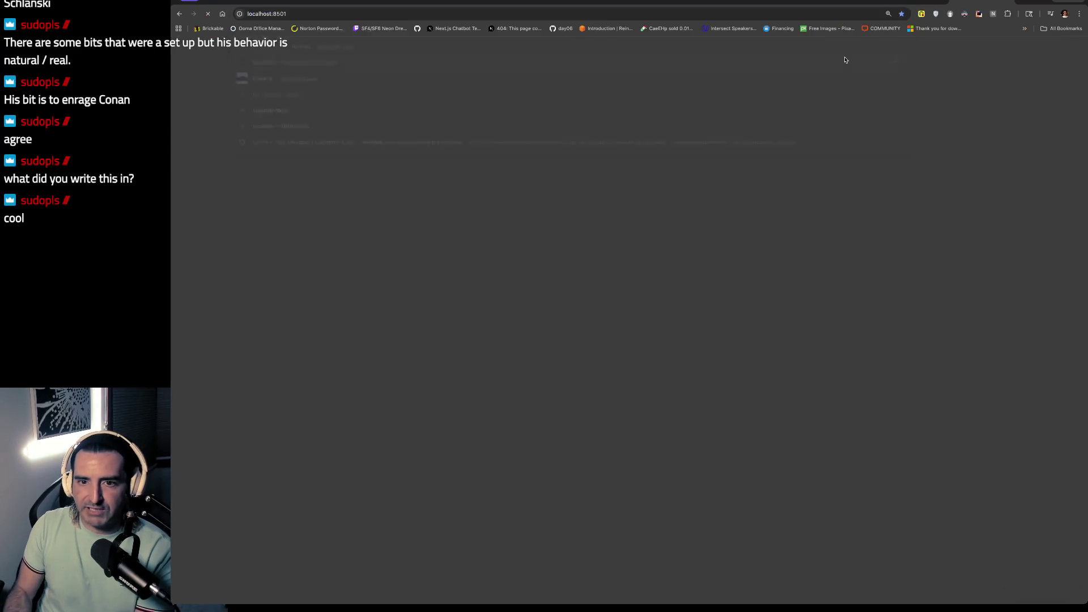
pyautogui.press('Return')
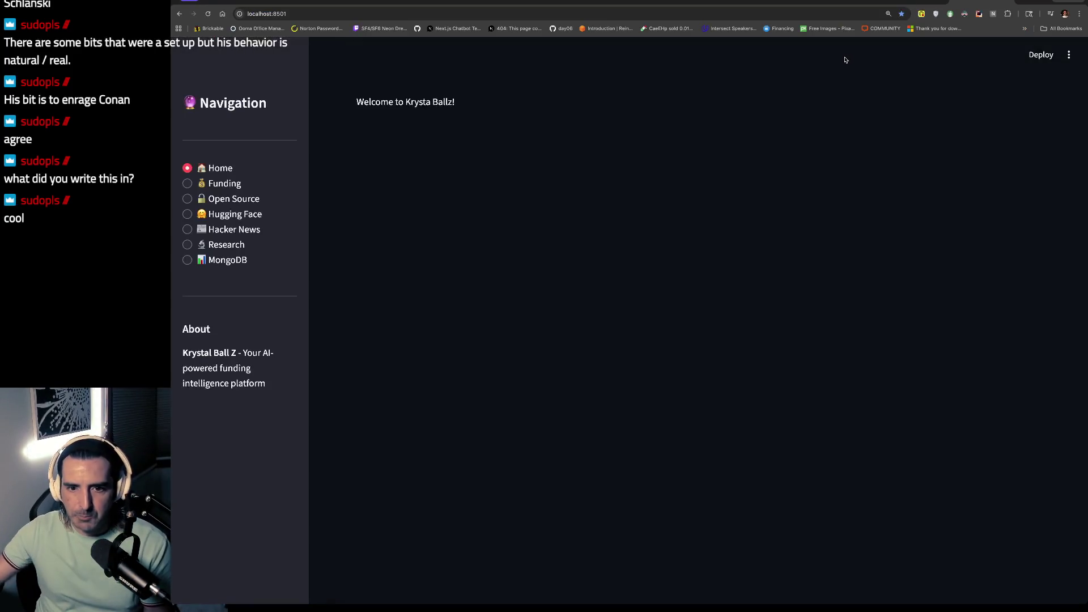
pyautogui.click(221, 183)
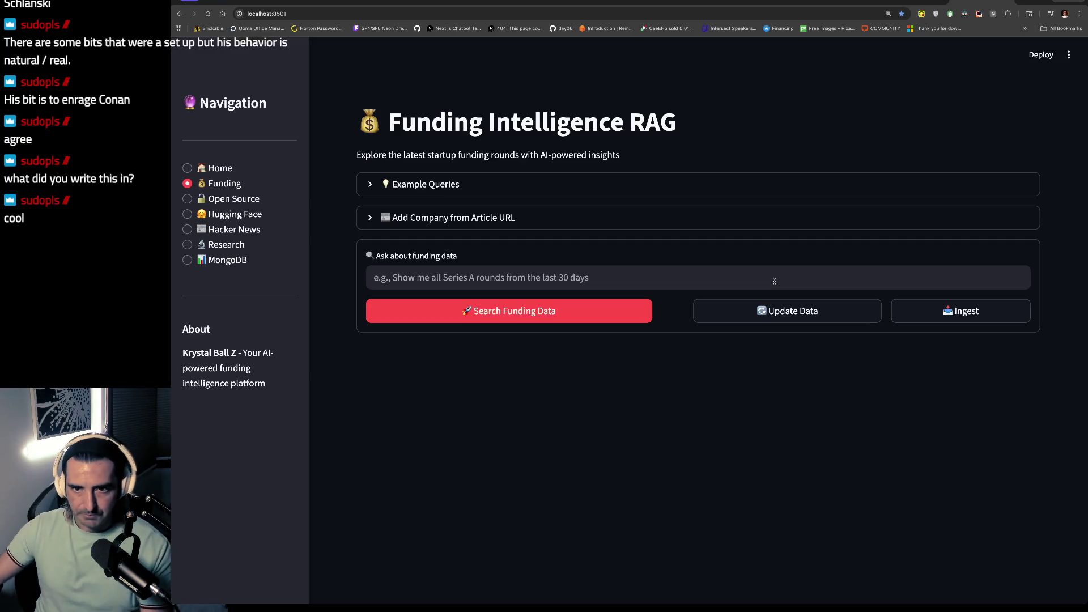
pyautogui.click(375, 3)
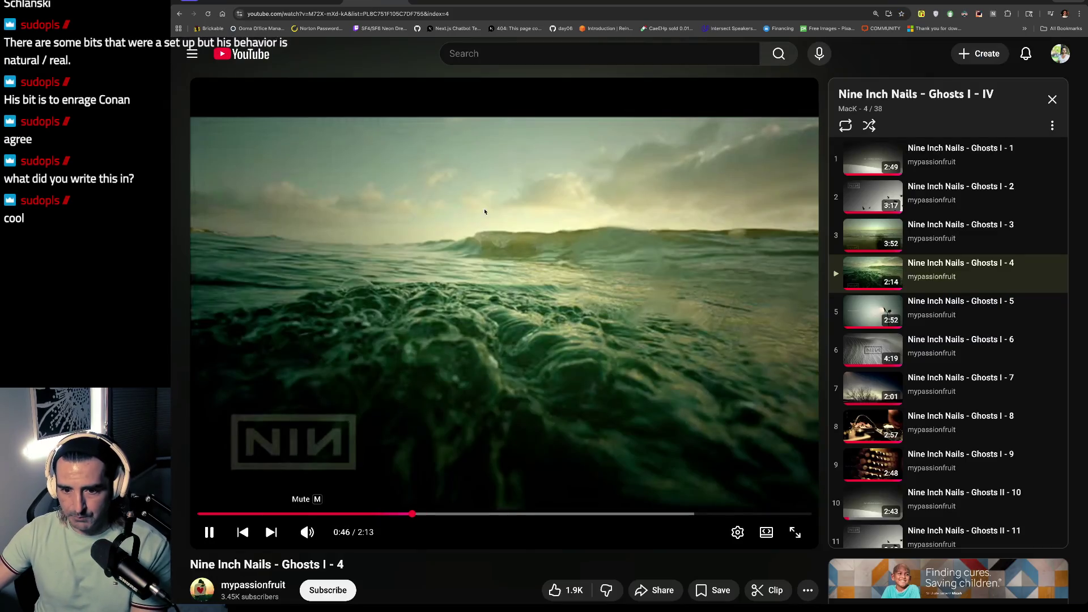
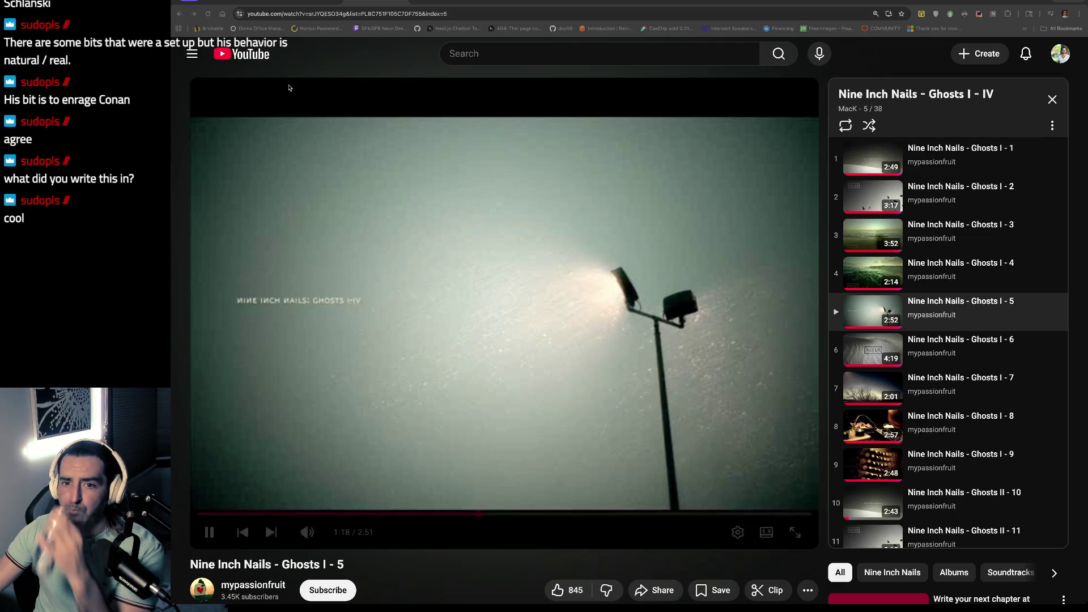
# Step: Check off the extensibility item by pasting the ✓ from '--num 10' after 'thes steps'
pyautogui.hotkey('ctrl', 'Tab')
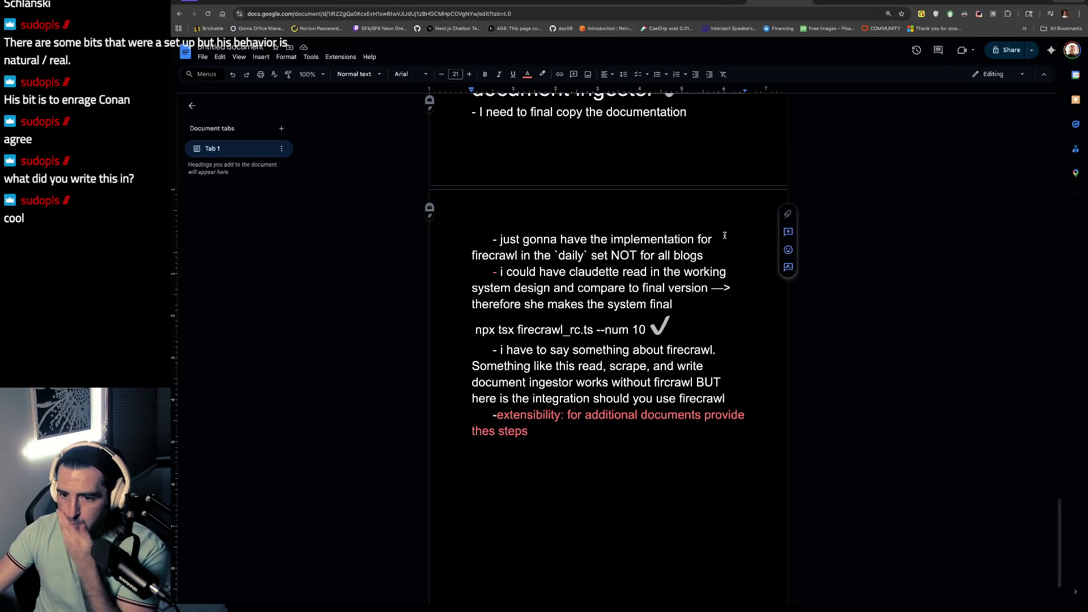
pyautogui.scroll(-2, 691, 344)
pyautogui.moveTo(510, 340); pyautogui.dragTo(555, 382)
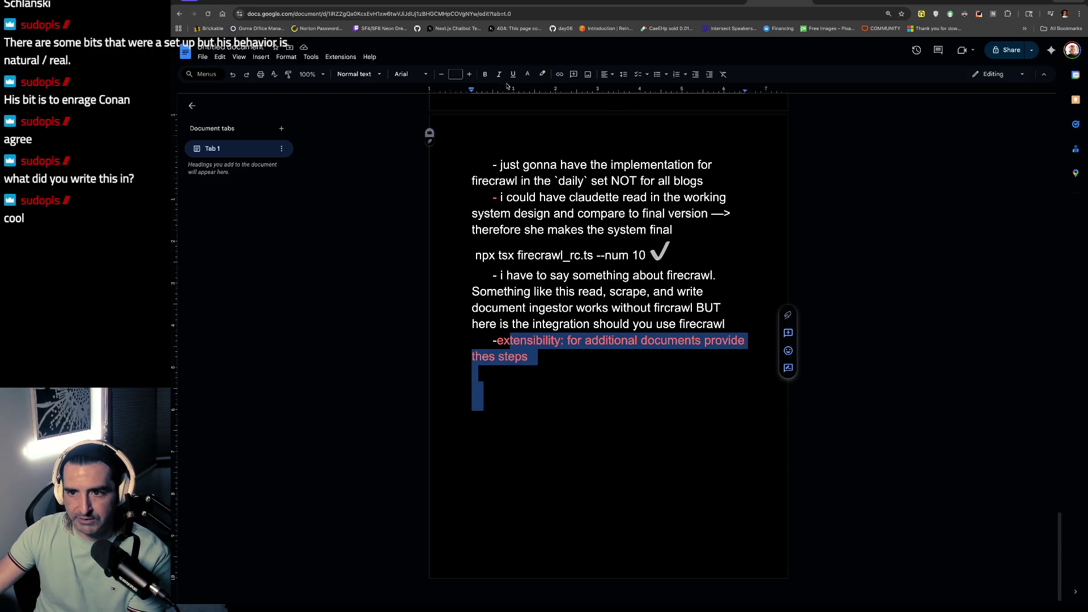
pyautogui.click(674, 250)
pyautogui.moveTo(674, 249); pyautogui.dragTo(651, 252)
pyautogui.hotkey('ctrl', 'c')
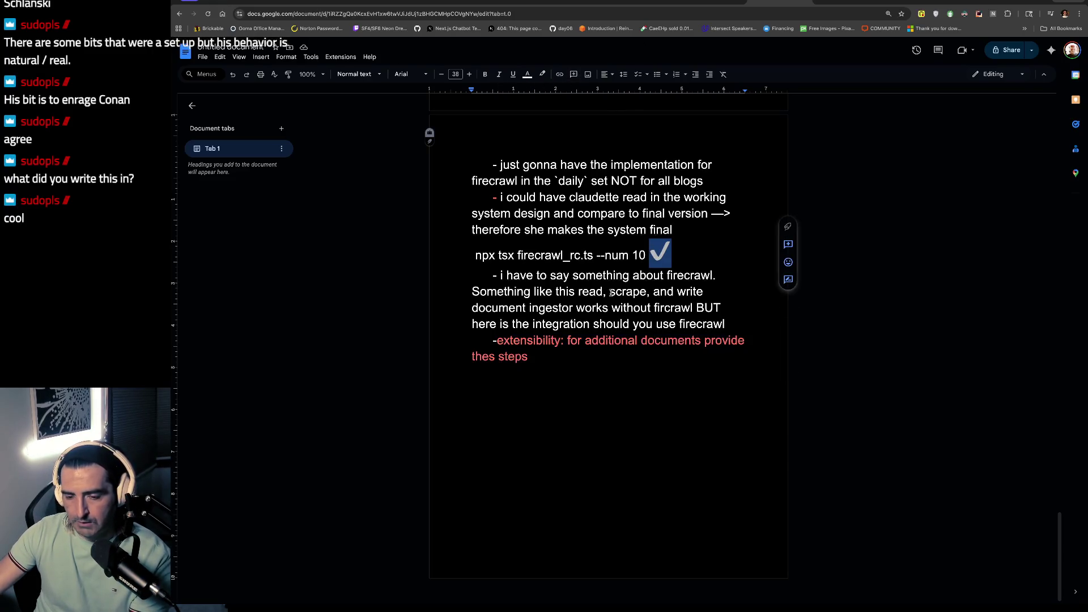
pyautogui.click(584, 363)
pyautogui.hotkey('ctrl', 'v')
# Step: Change the extensibility item's text colour from red to white
pyautogui.moveTo(528, 368); pyautogui.dragTo(497, 340)
pyautogui.click(527, 75)
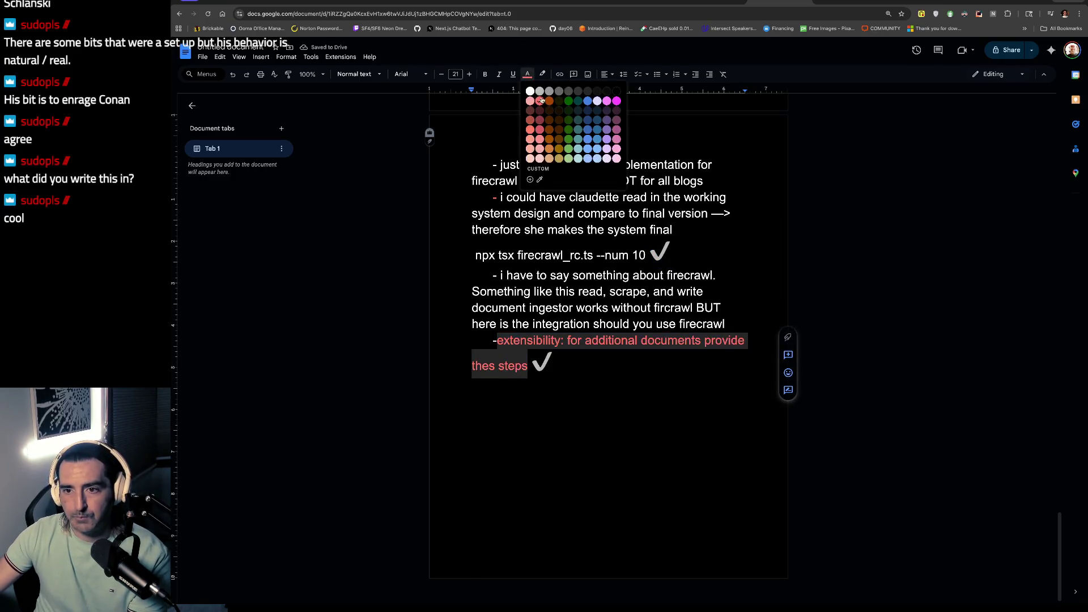
pyautogui.click(530, 91)
pyautogui.click(588, 227)
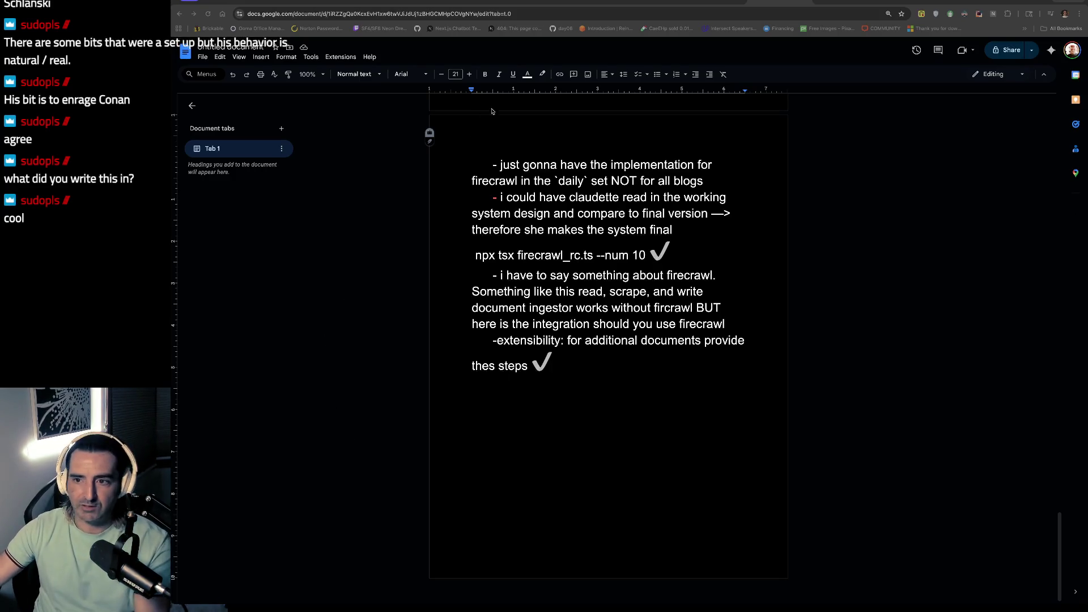
# Step: Reduce the 'ash & I ticketed out first week of web app werk' line to font size 31, then go to Excalidraw
pyautogui.click(521, 275)
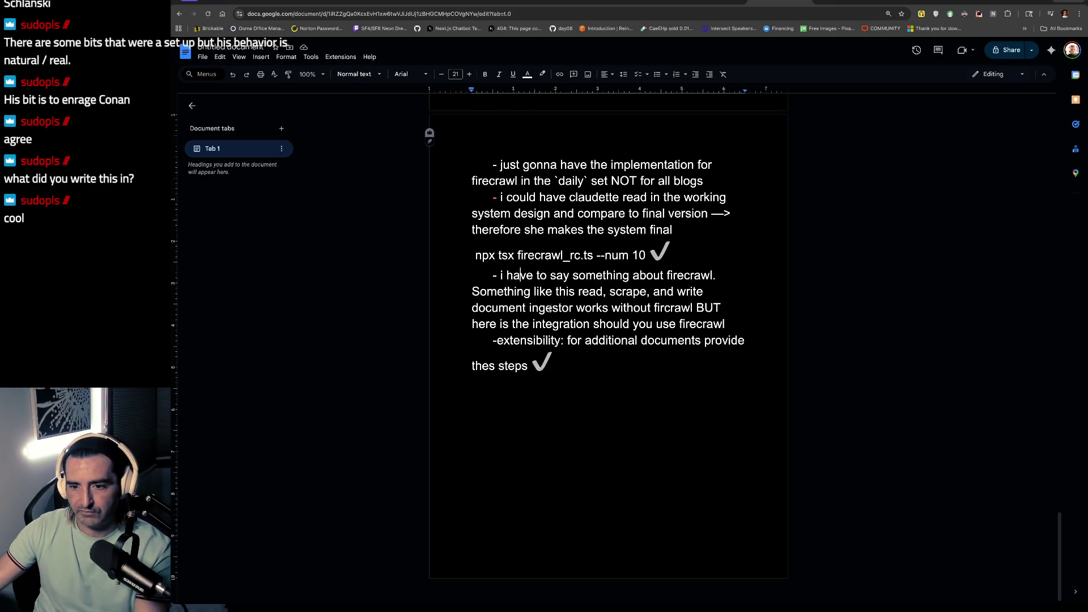
pyautogui.scroll(10, 668, 386)
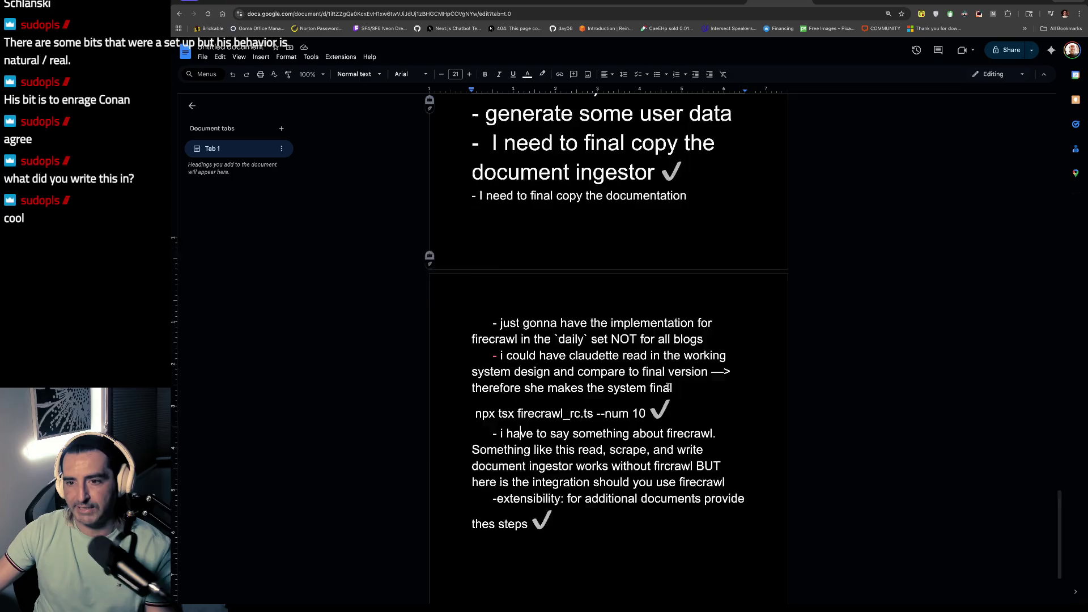
pyautogui.scroll(-1, 668, 387)
pyautogui.click(586, 323)
pyautogui.press('End')
pyautogui.hotkey('shift', 'Left')
pyautogui.tripleClick(654, 316)
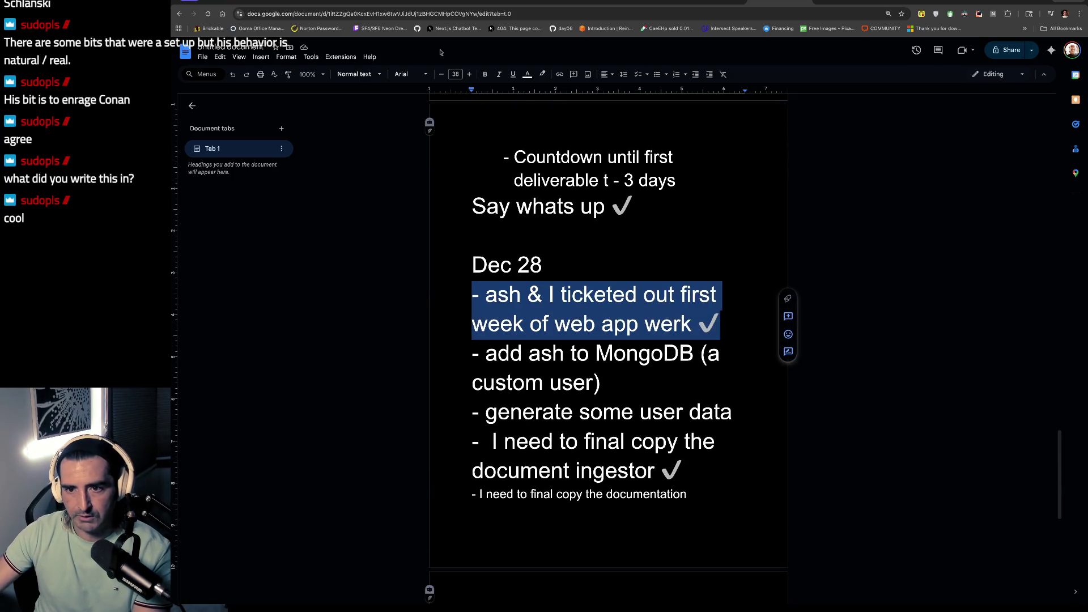
pyautogui.click(443, 74)
pyautogui.click(443, 73)
pyautogui.click(443, 73)
pyautogui.click(443, 73)
pyautogui.click(443, 74)
pyautogui.click(443, 73)
pyautogui.click(443, 73)
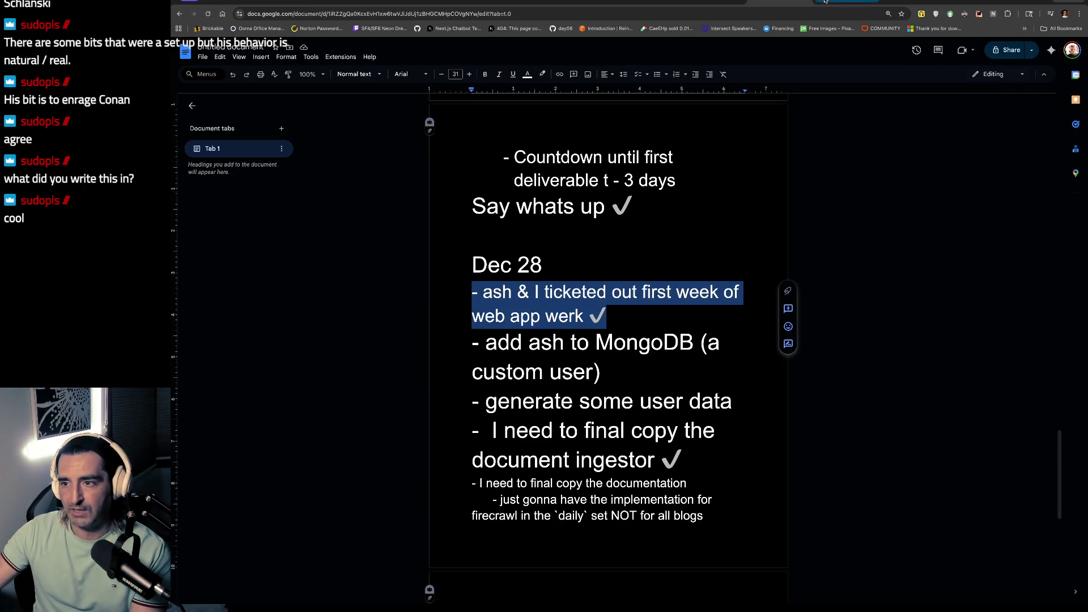
pyautogui.click(847, 3)
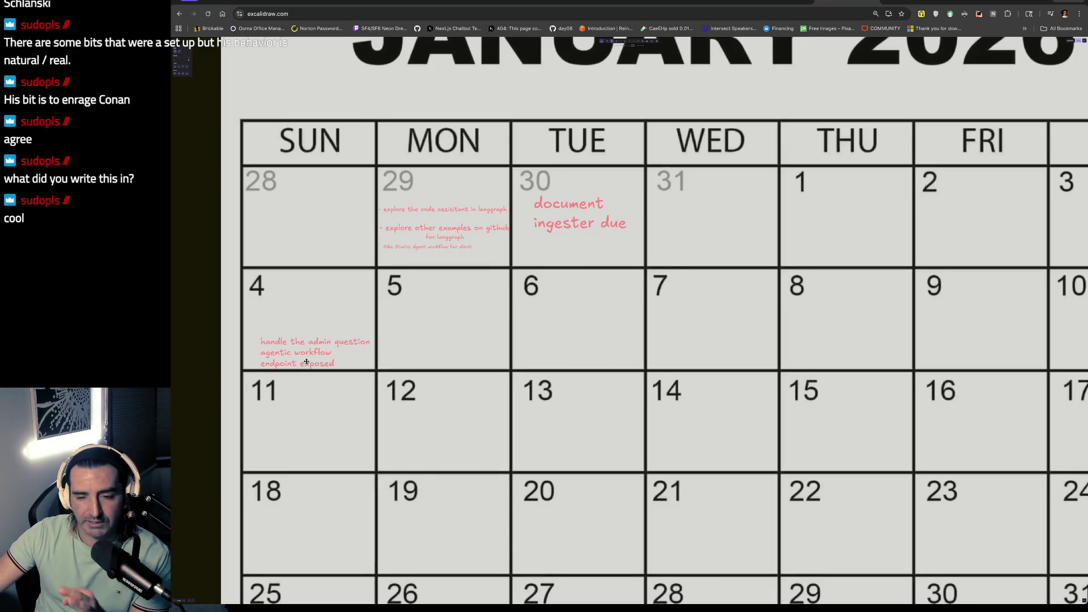
# Step: Check the 'handle the admin question' note on the January calendar, then return to Docs
pyautogui.click(278, 344)
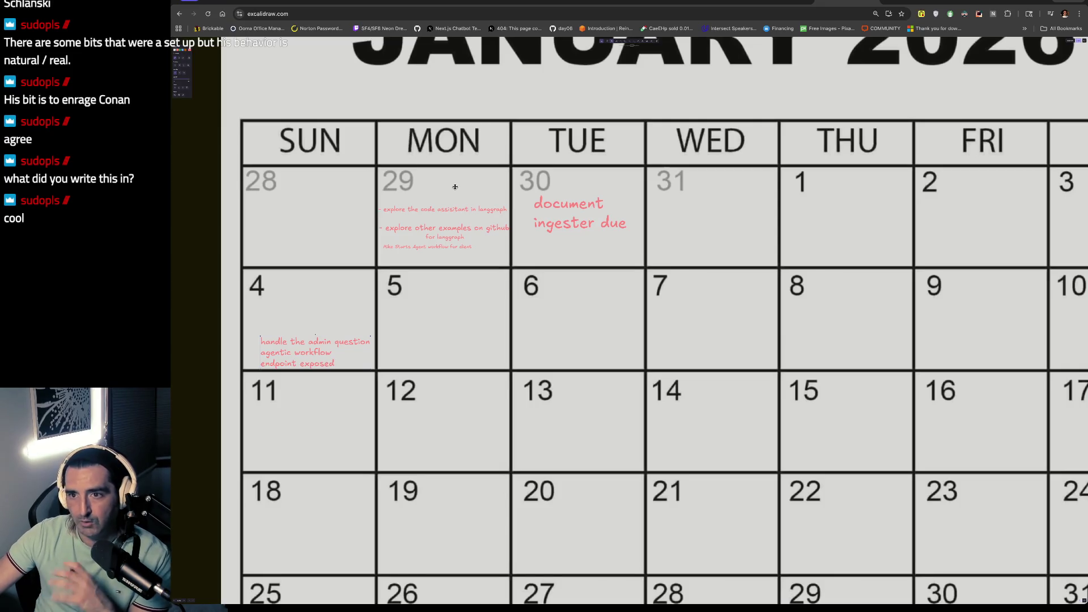
pyautogui.click(755, 1)
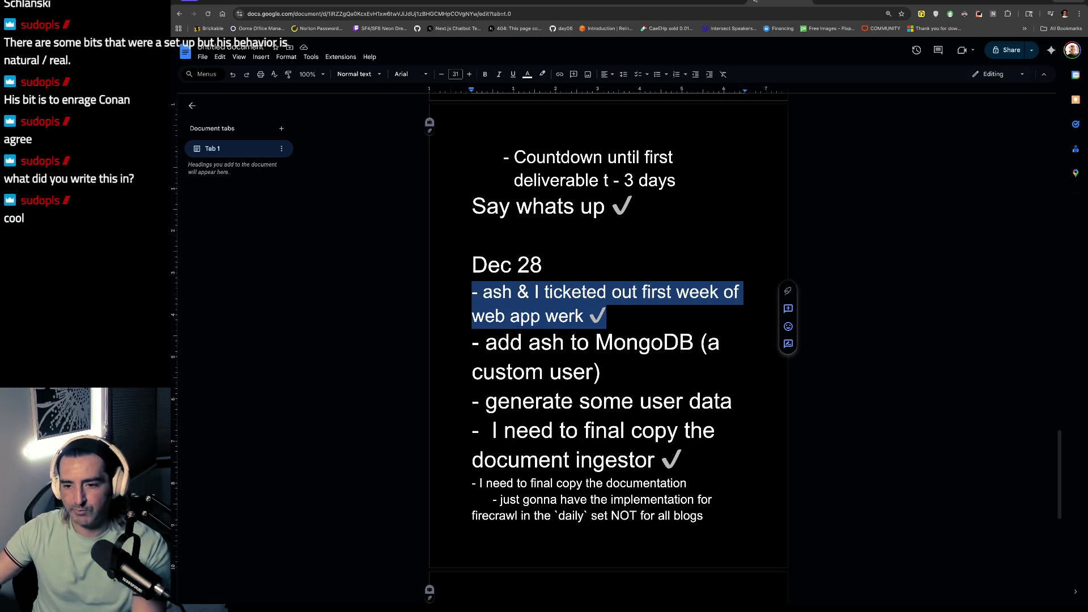
# Step: Color the 'add ash to MongoDB (a custom user)' item red
pyautogui.moveTo(601, 373); pyautogui.dragTo(446, 353)
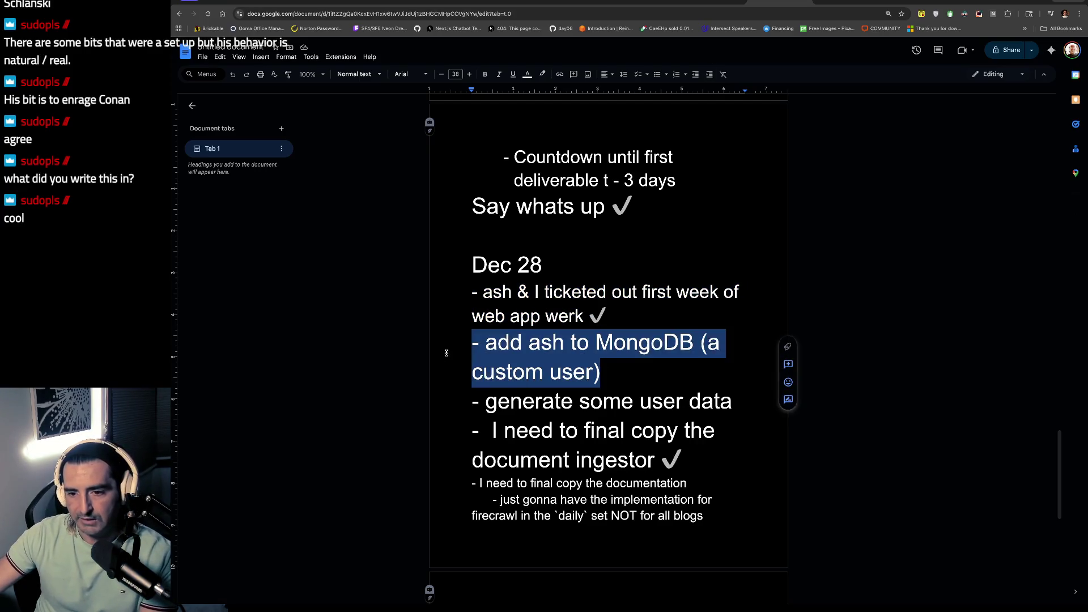
pyautogui.click(527, 74)
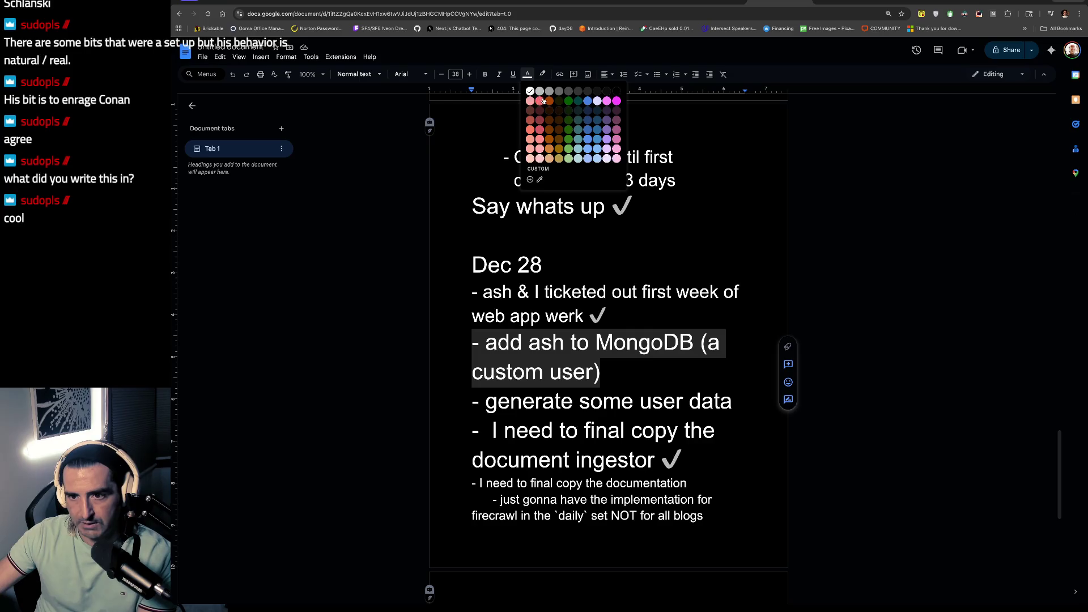
pyautogui.click(543, 101)
pyautogui.click(427, 265)
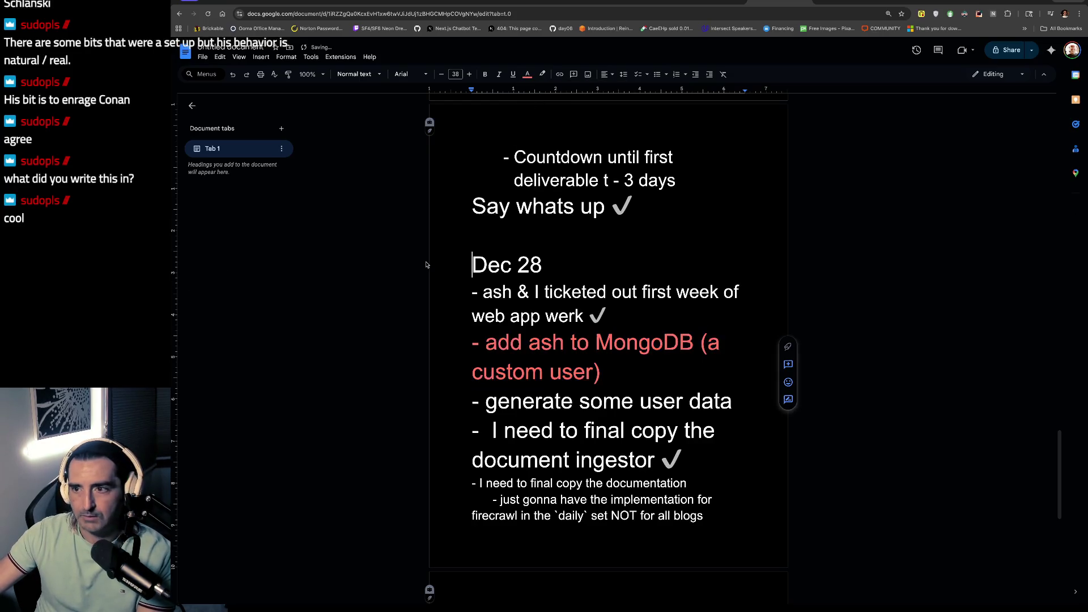
# Step: Open ChatGPT in a new tab and start a prompt with 'i have a mongodb atlas'
pyautogui.hotkey('ctrl', 't')
pyautogui.write('chatgpt')
pyautogui.press('Return')
pyautogui.write('i have a mongodb')
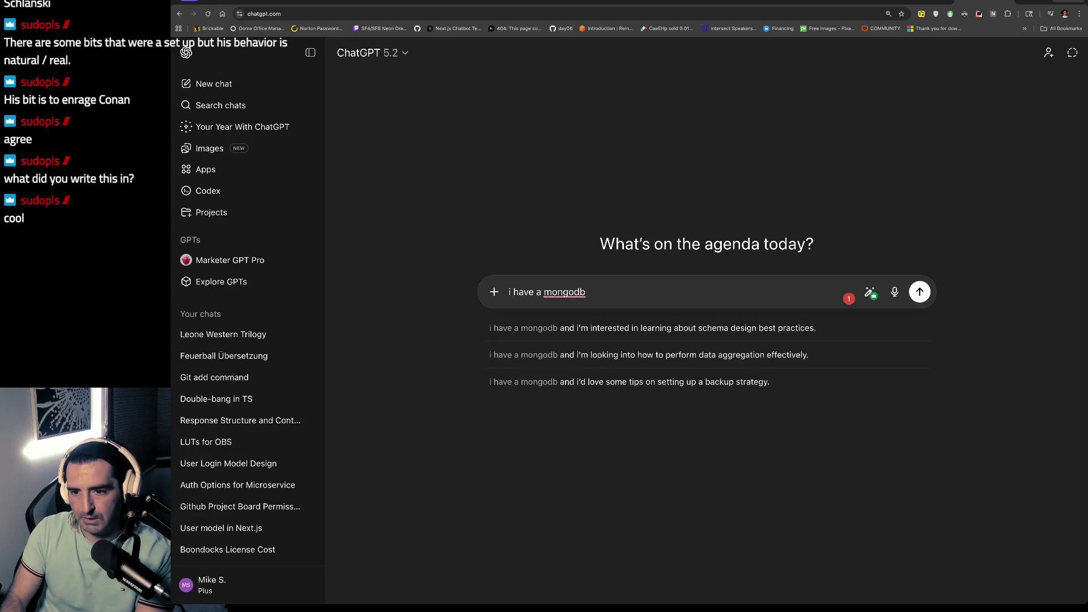
pyautogui.write(' atlas')
# Step: Send the question on how to give another dev programmatic access to the Atlas collection(s)
pyautogui.press('BackSpace')
pyautogui.press('BackSpace')
pyautogui.press('BackSpace')
pyautogui.write('las ')
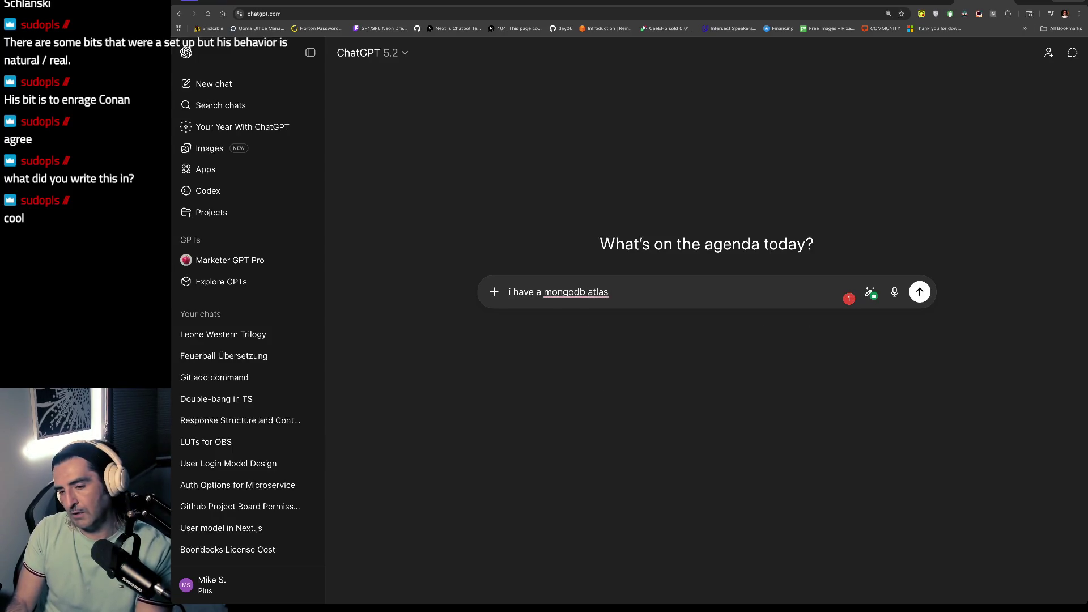
pyautogui.write('colled')
pyautogui.write('ction')
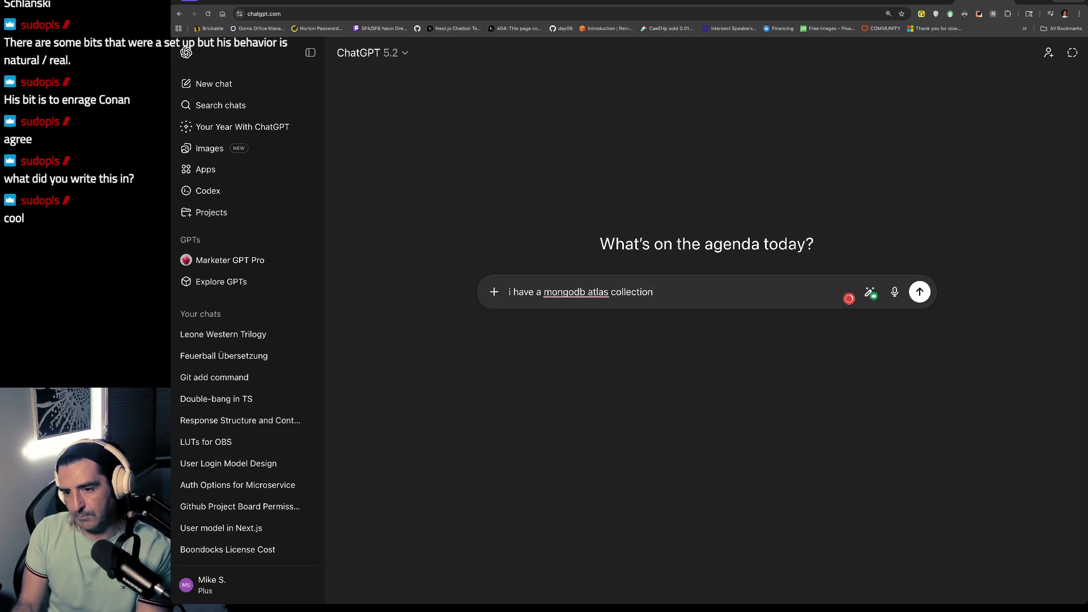
pyautogui.write('(s), how do ')
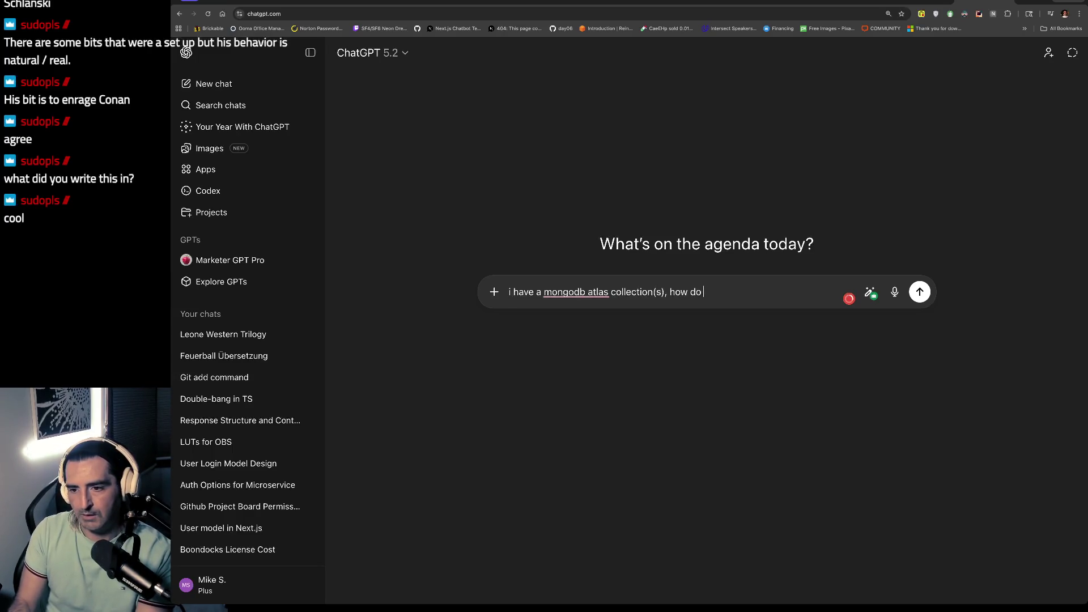
pyautogui.write('i allow a')
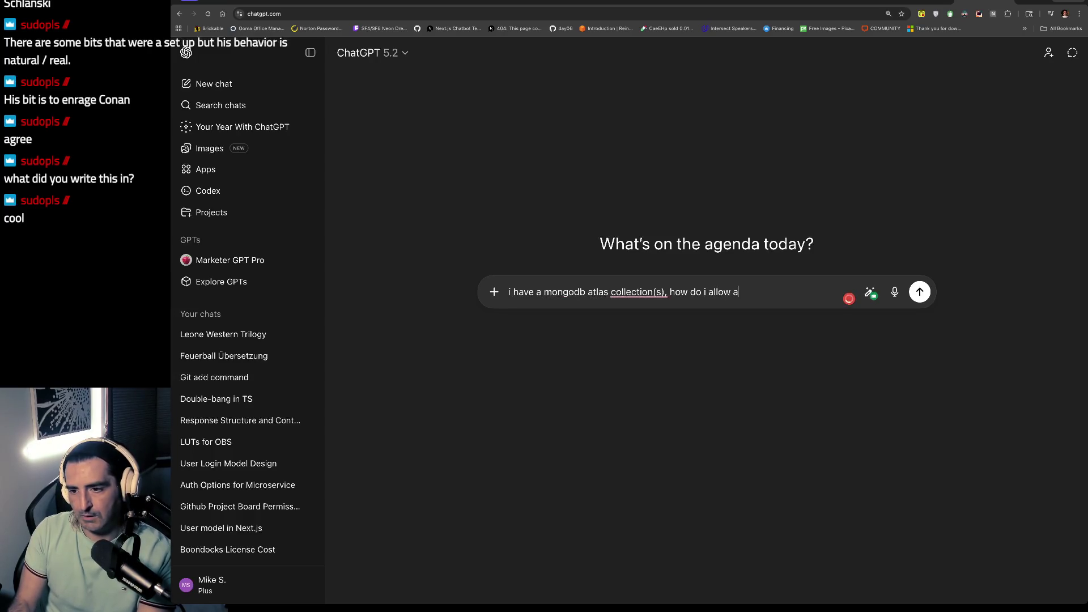
pyautogui.write('ndother dev a')
pyautogui.press('BackSpace')
pyautogui.write('progamatic acces sto')
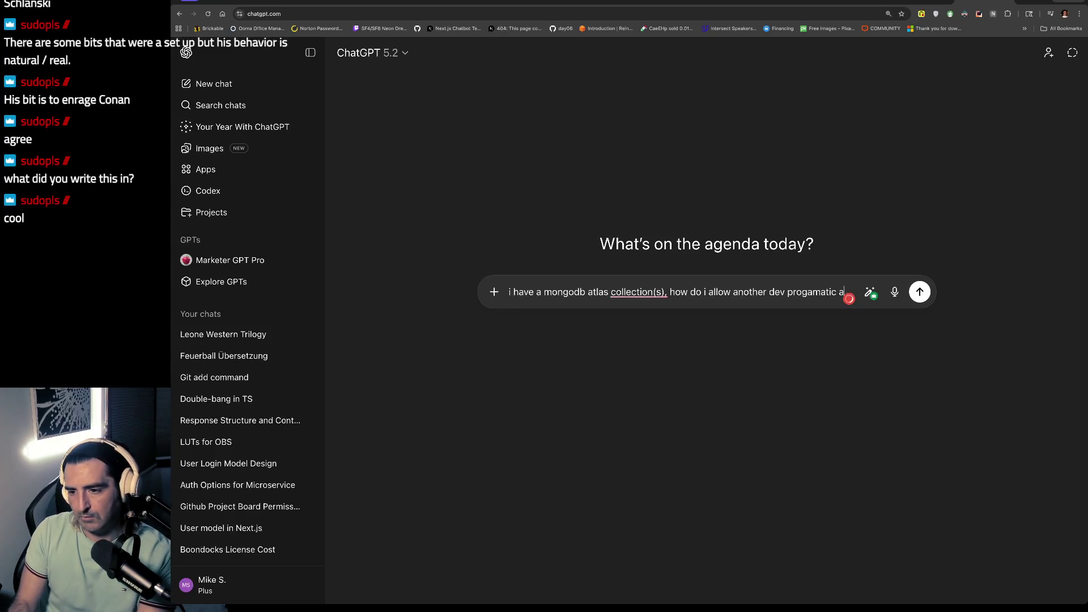
pyautogui.press('BackSpace')
pyautogui.press('BackSpace')
pyautogui.press('BackSpace')
pyautogui.write('s to it')
pyautogui.press('Return')
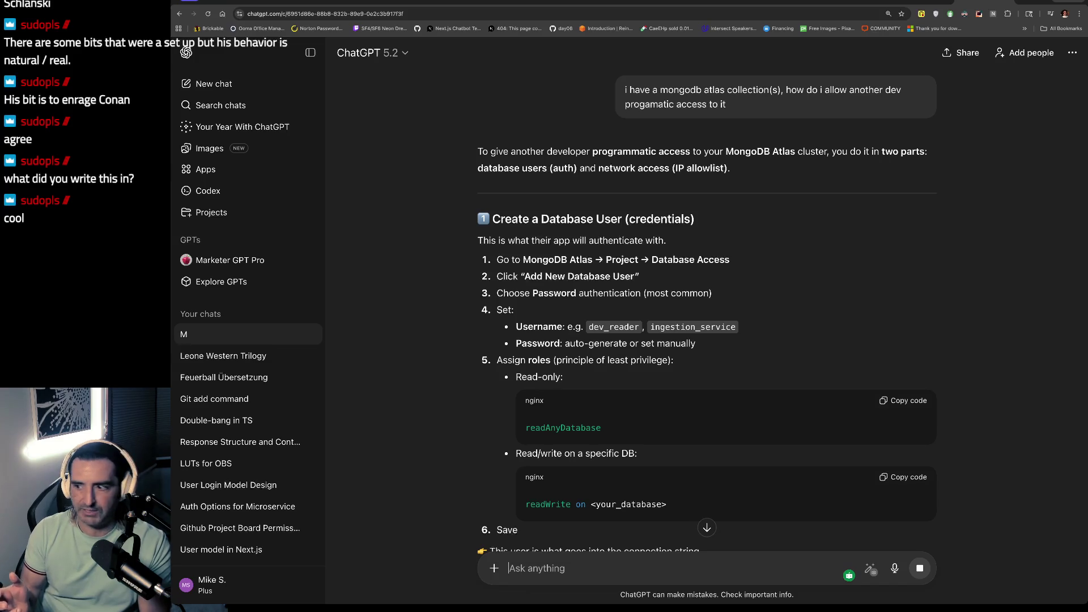
# Step: Read through the answer's database user steps on username, password and readWrite roles
pyautogui.scroll(-2, 707, 311)
pyautogui.scroll(-2, 528, 130)
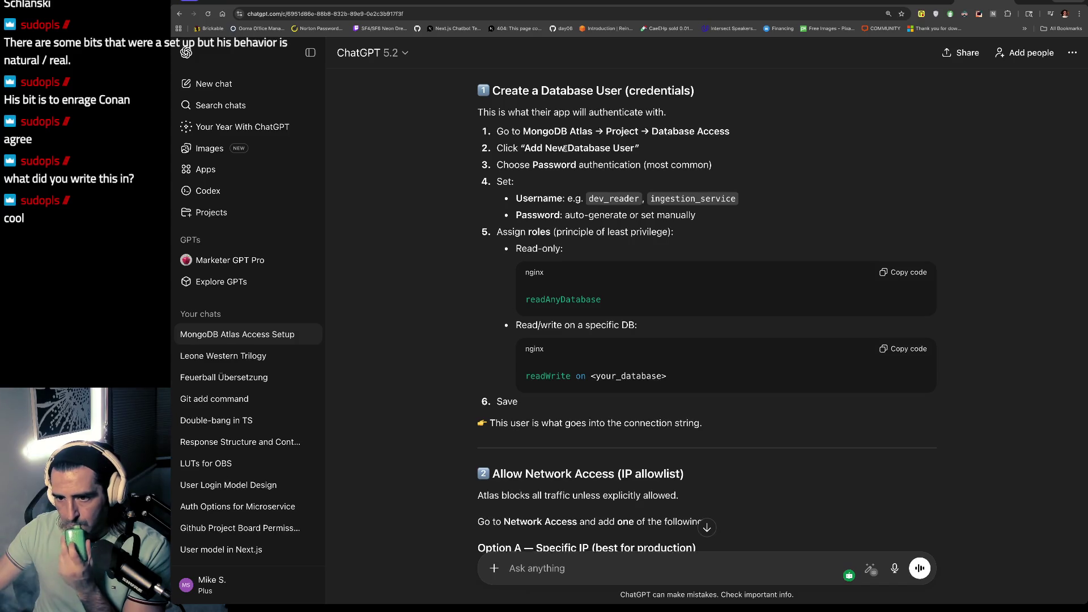
pyautogui.moveTo(567, 148); pyautogui.dragTo(587, 149)
pyautogui.scroll(-1, 587, 149)
pyautogui.moveTo(516, 189); pyautogui.dragTo(584, 205)
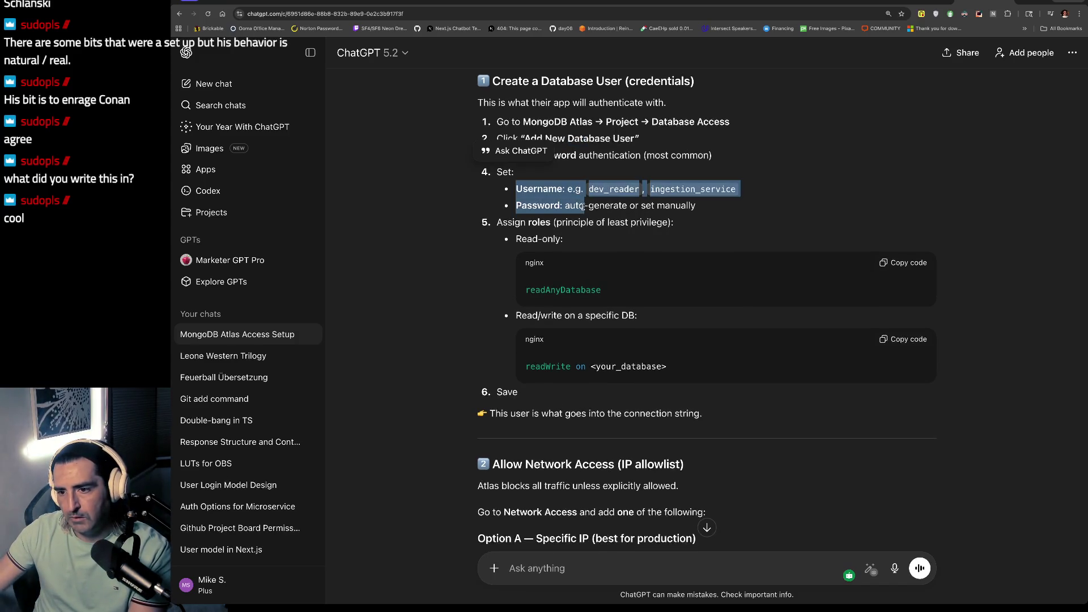
pyautogui.scroll(-1, 650, 214)
pyautogui.scroll(2, 602, 286)
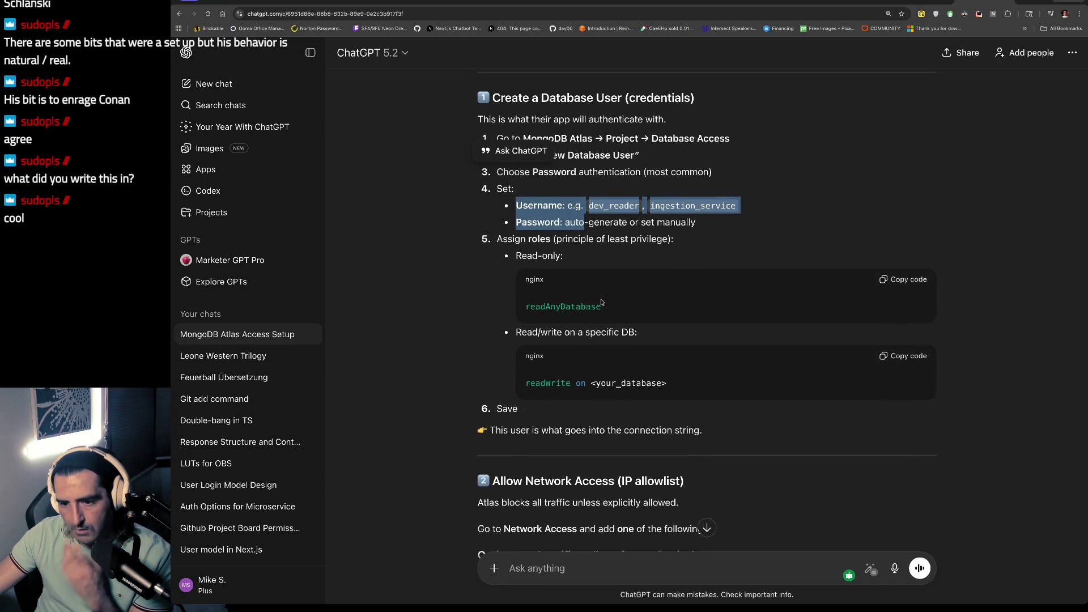
pyautogui.moveTo(515, 332); pyautogui.dragTo(541, 391)
pyautogui.moveTo(675, 388)
pyautogui.mouseDown()
pyautogui.moveTo(523, 383)
pyautogui.moveTo(543, 381)
pyautogui.mouseUp()
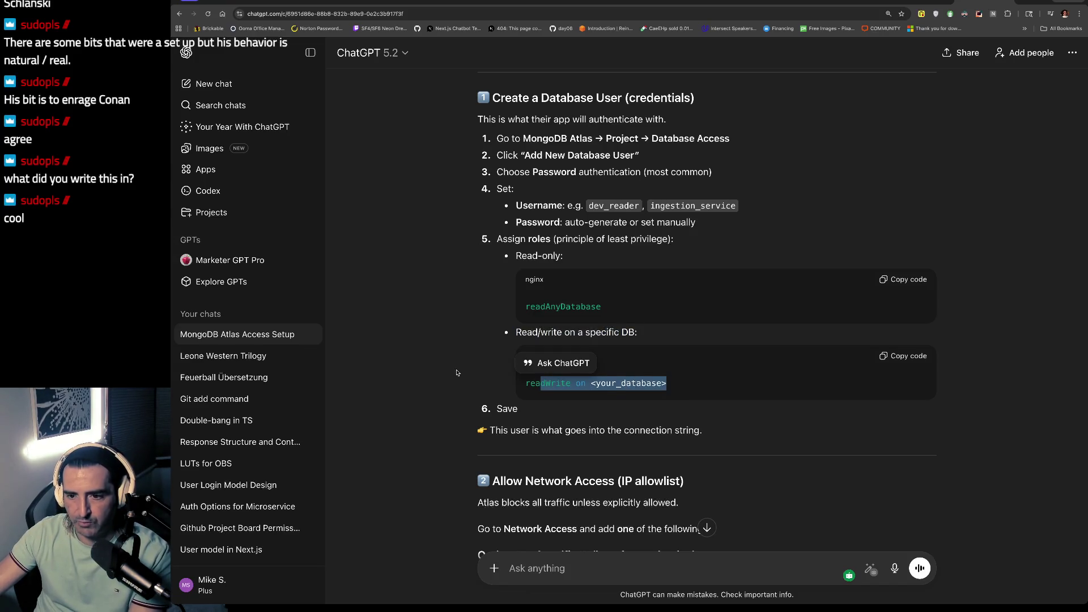
pyautogui.scroll(1, 457, 372)
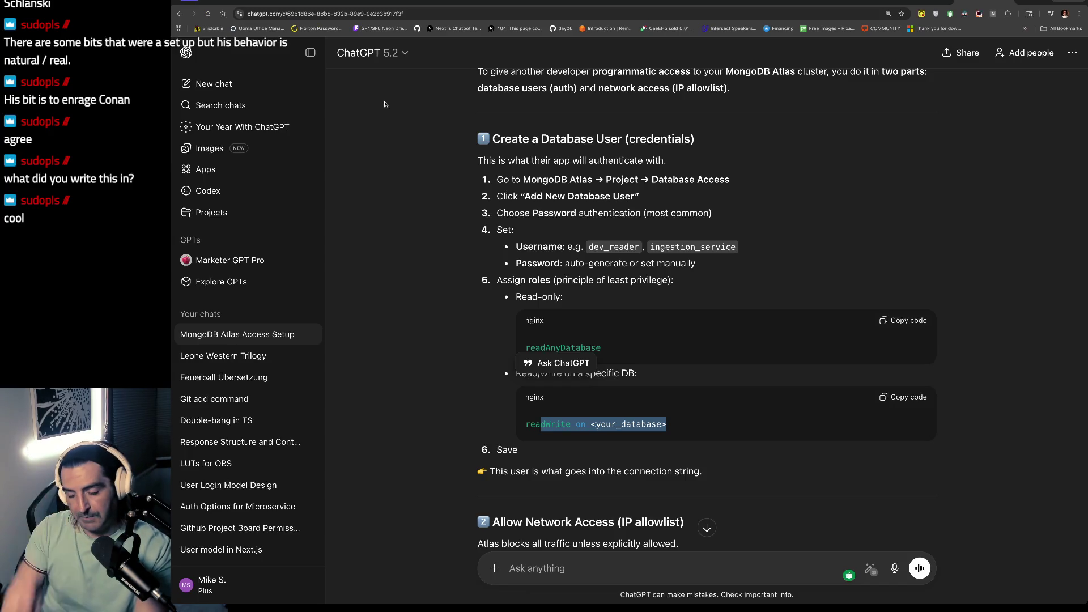
# Step: Open dash.cloudflare.com in a new tab to view the account's domain list
pyautogui.hotkey('ctrl', 't')
pyautogui.write('dash')
pyautogui.press('Return')
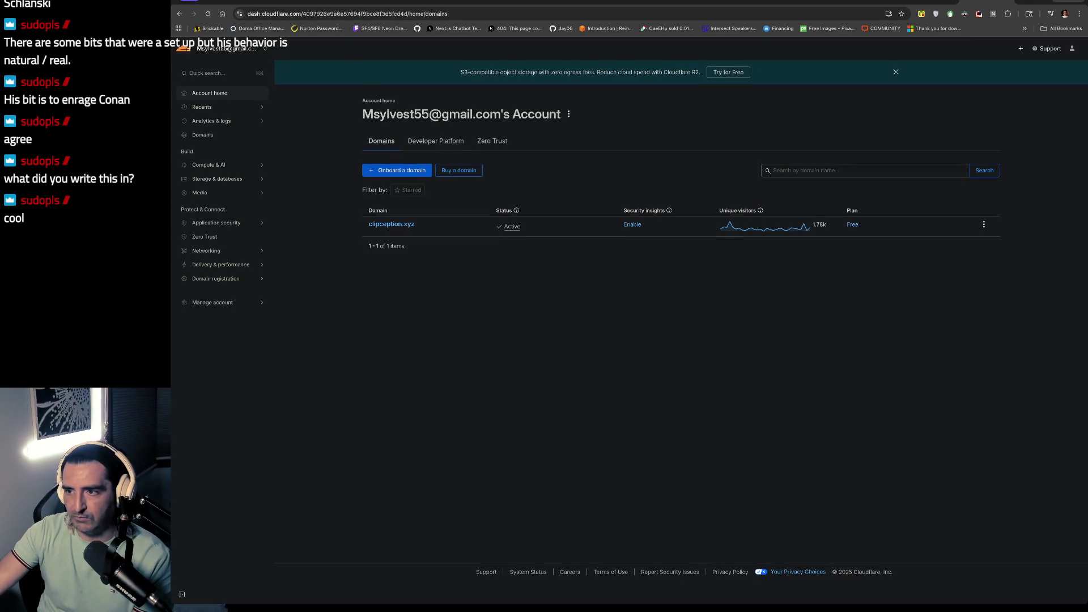
# Step: Expand Compute & AI in the Cloudflare sidebar, then return to the ChatGPT Atlas answer
pyautogui.click(929, 2)
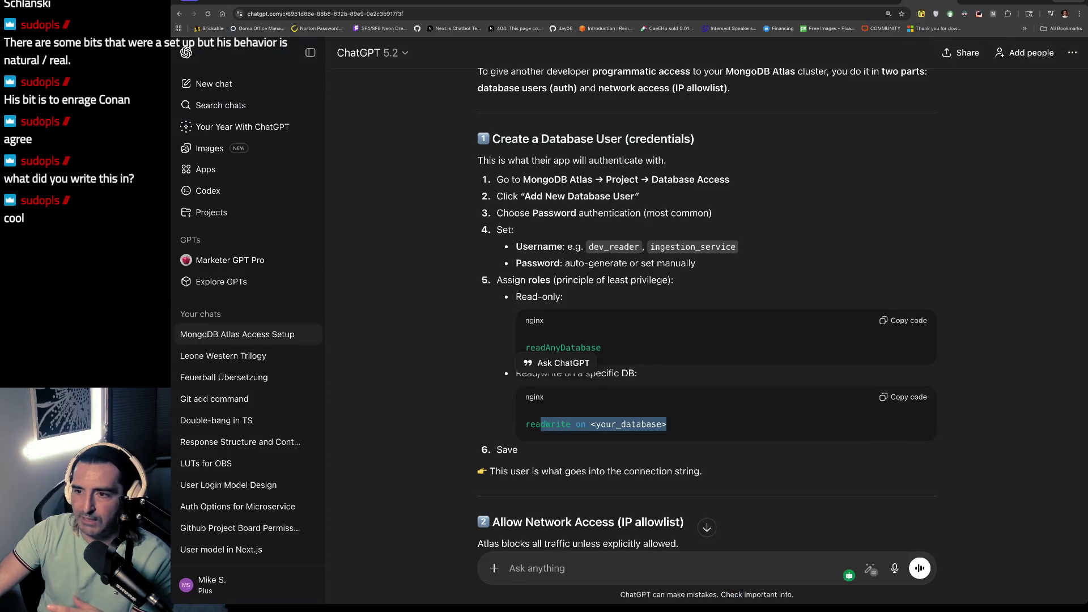
pyautogui.click(986, 2)
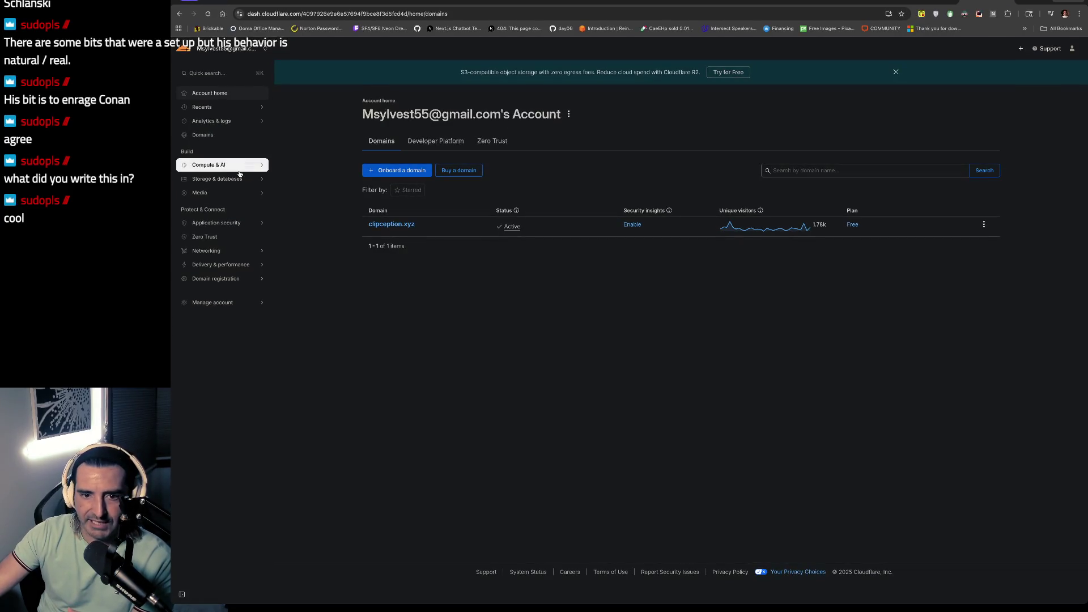
pyautogui.click(215, 164)
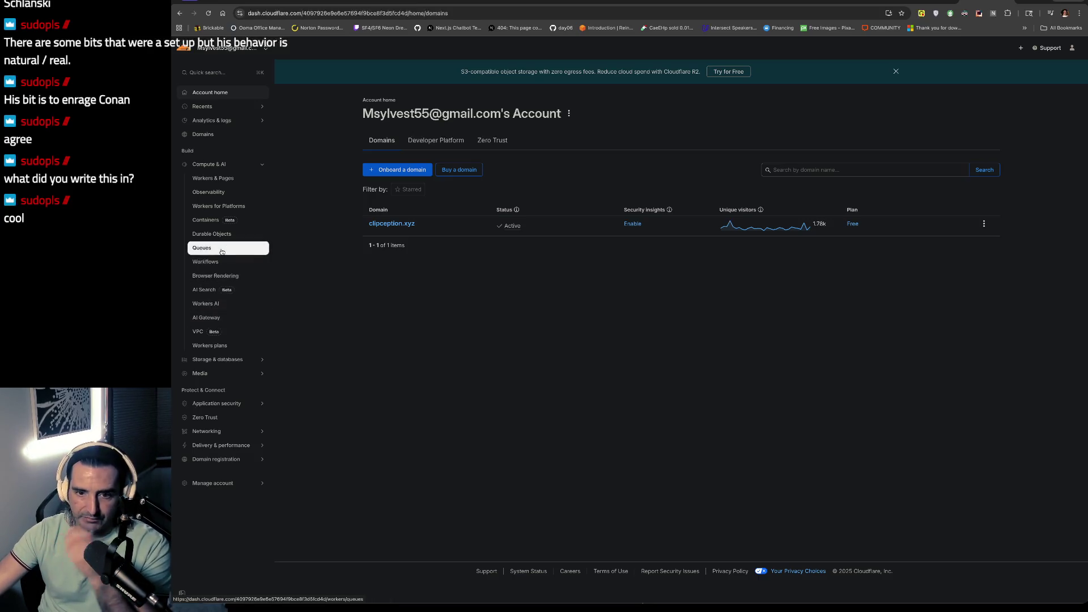
pyautogui.click(873, 2)
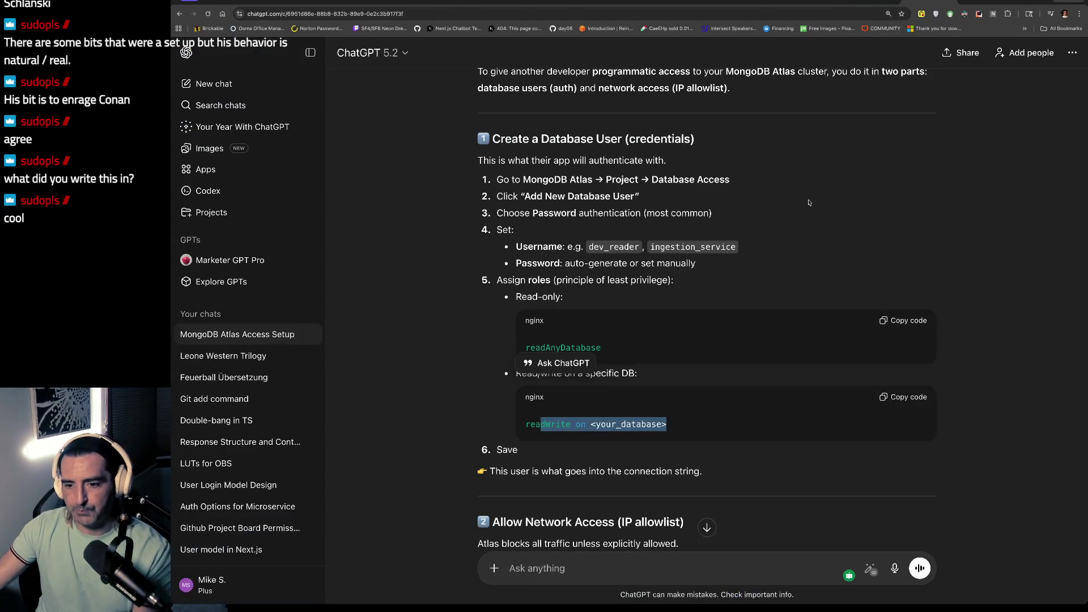
pyautogui.click(671, 314)
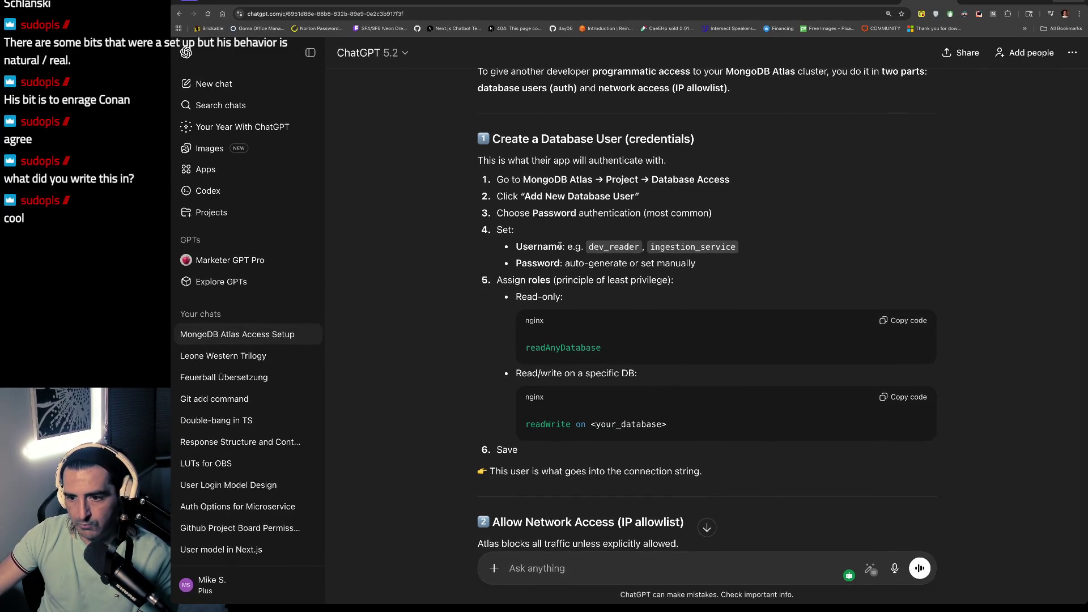
pyautogui.moveTo(519, 196); pyautogui.dragTo(531, 196)
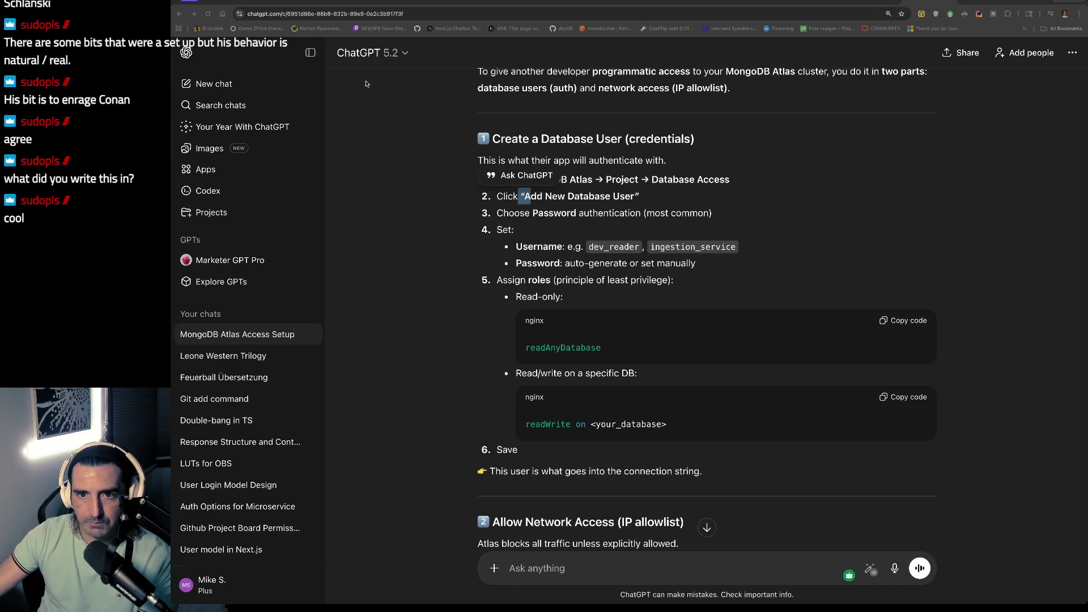
pyautogui.hotkey('ctrl', 'Tab')
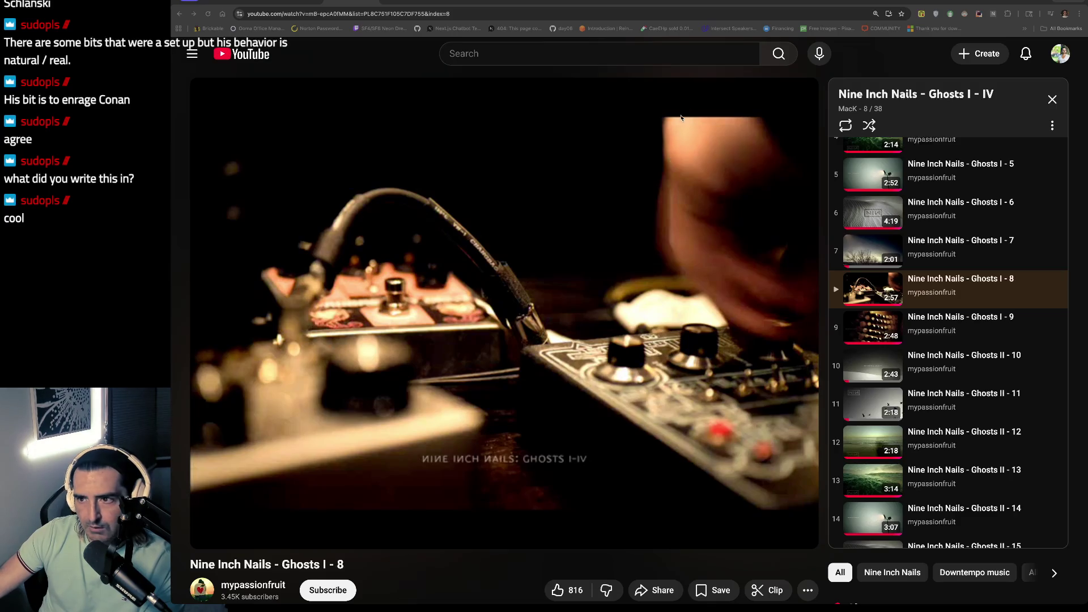
pyautogui.click(930, 2)
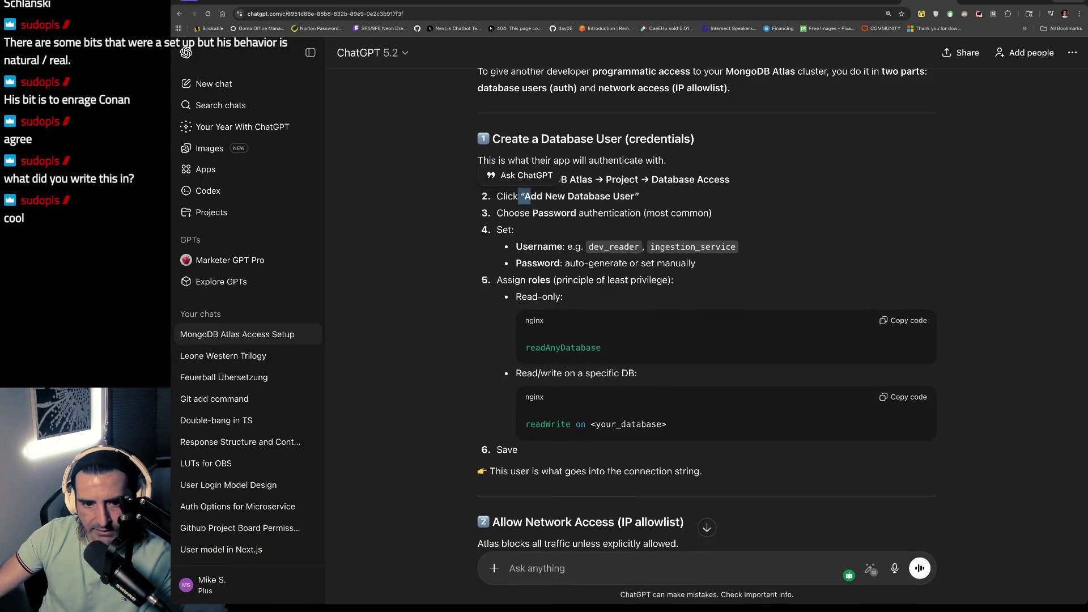